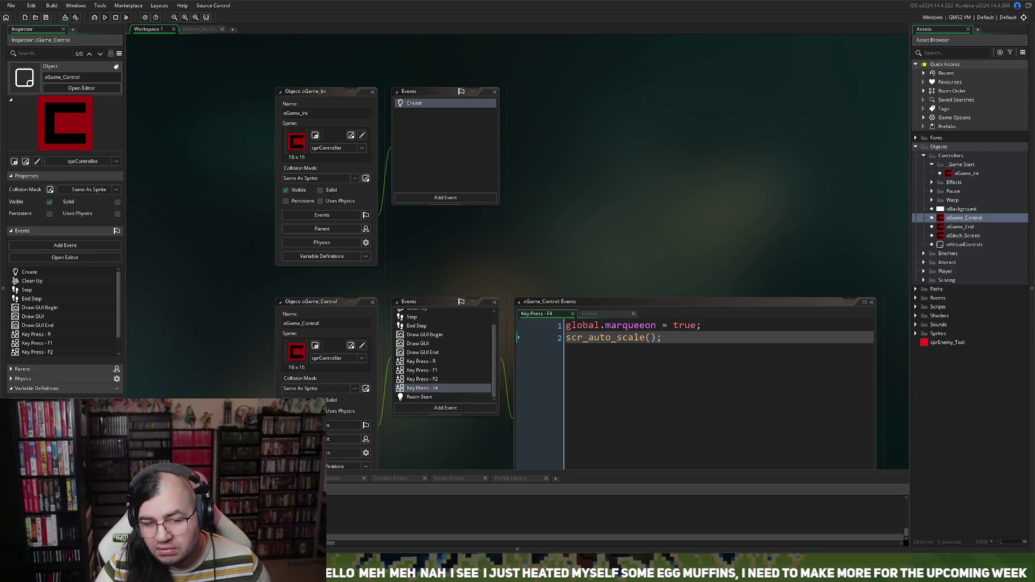
Test-run the game, delete the scr_auto_scale(); call from the F4 code, and run again.
key(alt+Tab)
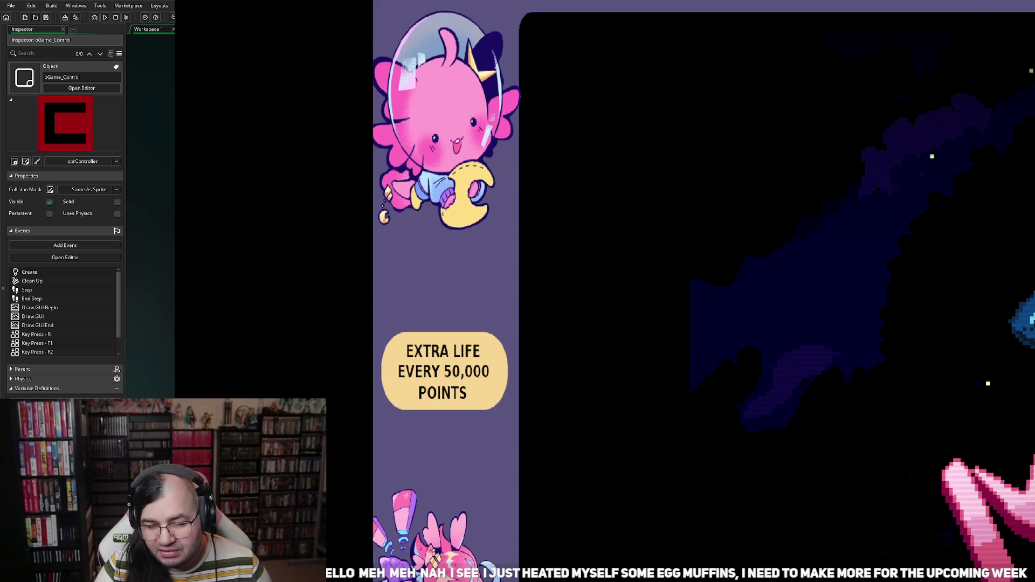
key(alt+Tab)
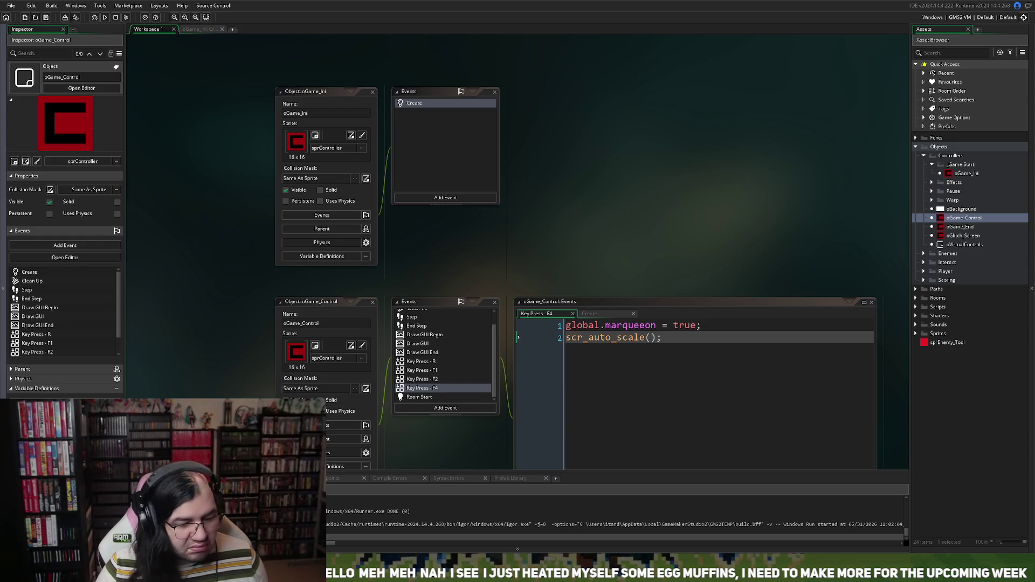
drag(663, 338, 547, 336)
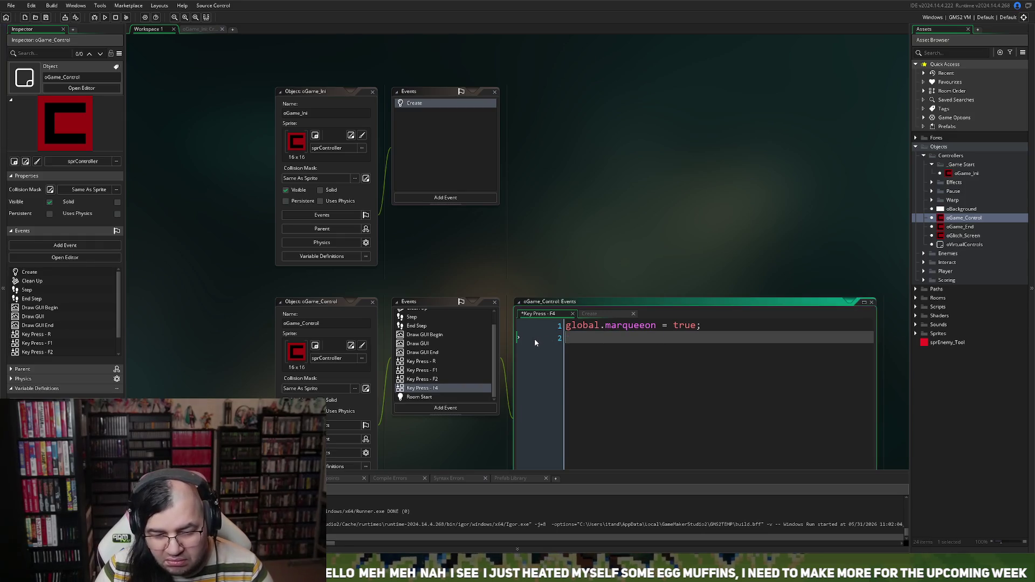
key(BackSpace)
key(BackSpace)
click(105, 17)
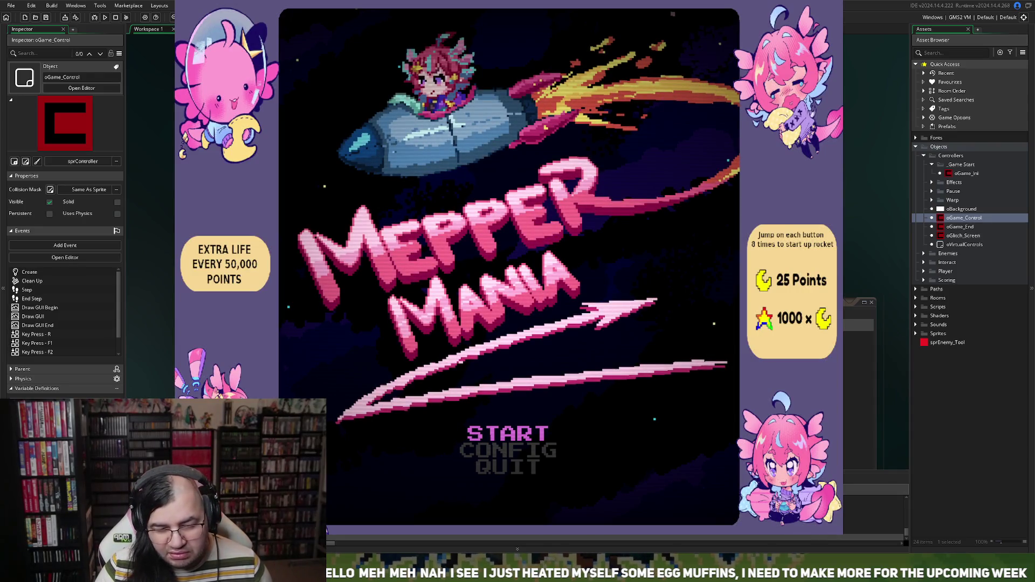
Close the running Mepper Mania game window to get back to the F4 code.
key(Escape)
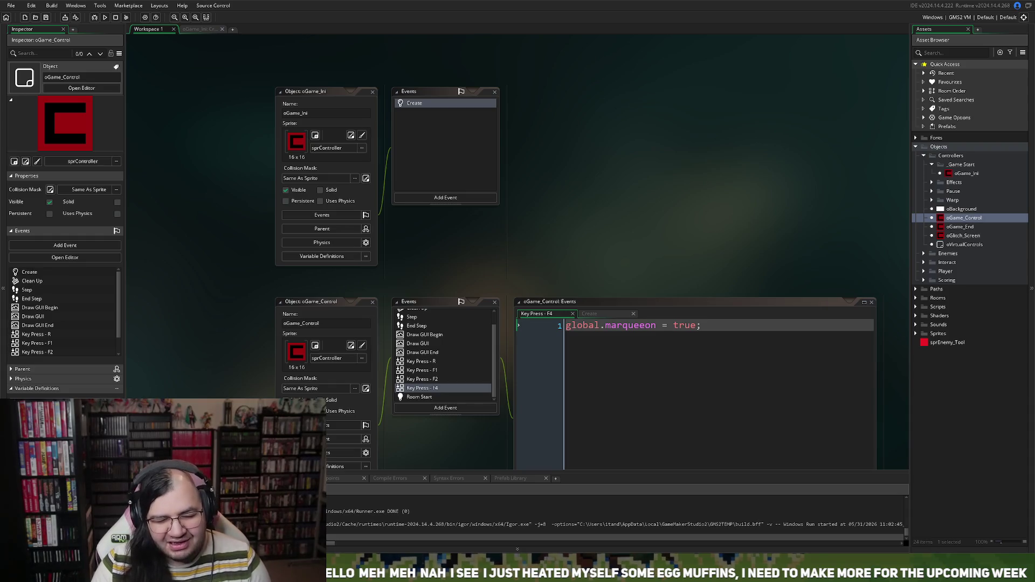
Select oGame_Control's End Step event and shift its editor panels further left and up.
click(420, 326)
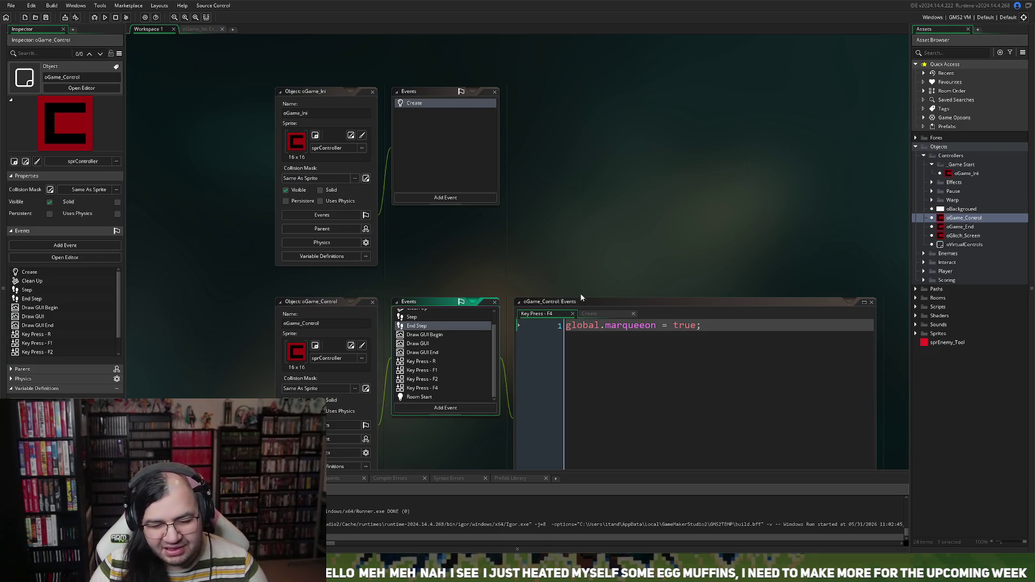
scroll(581, 297, down, 5)
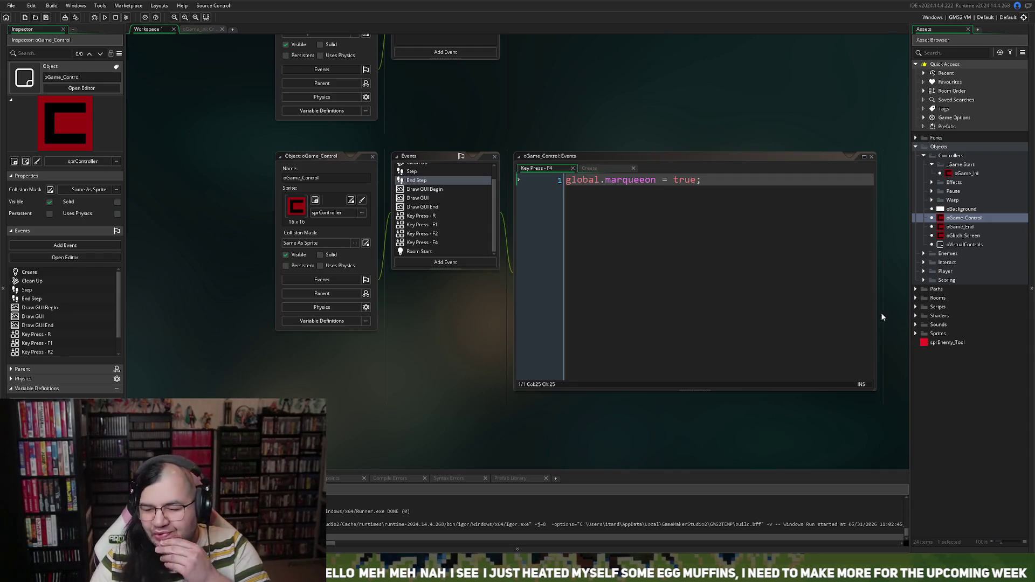
drag(303, 157, 182, 150)
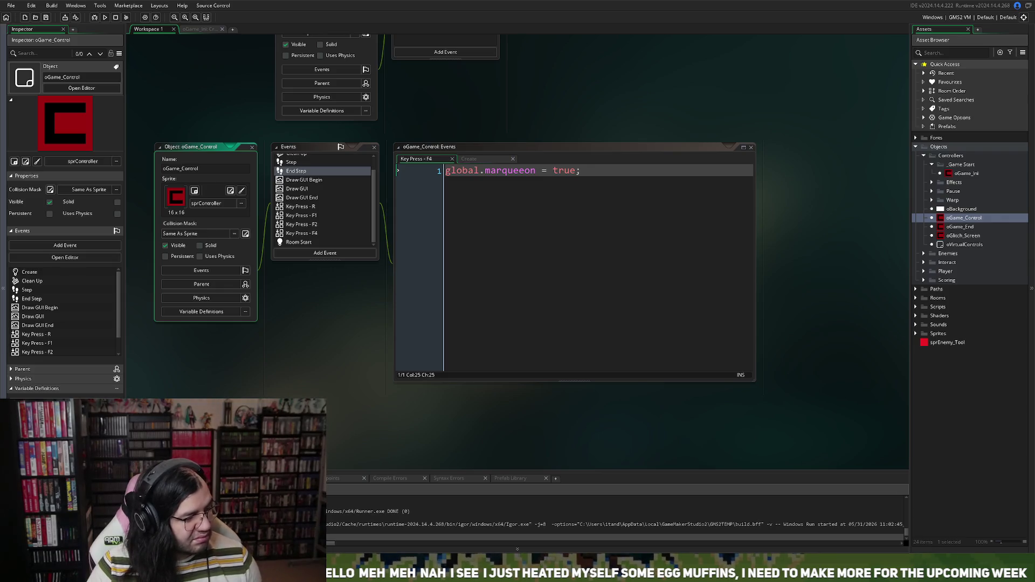
Replace the F4 code with global.marqueeon = !global.marqueeon; and scr_apply_scale();, then run the game.
click(531, 167)
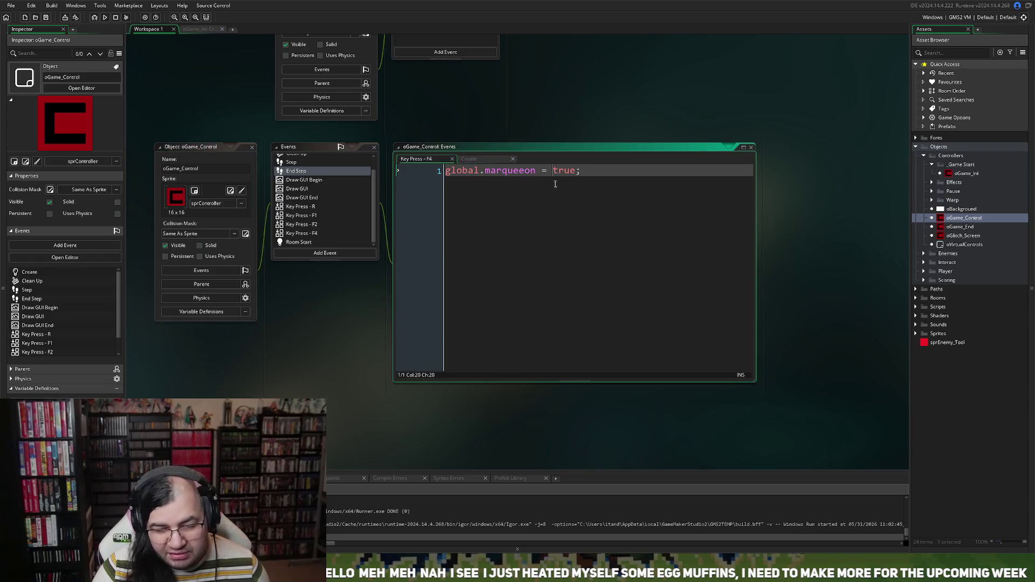
key(ctrl+a)
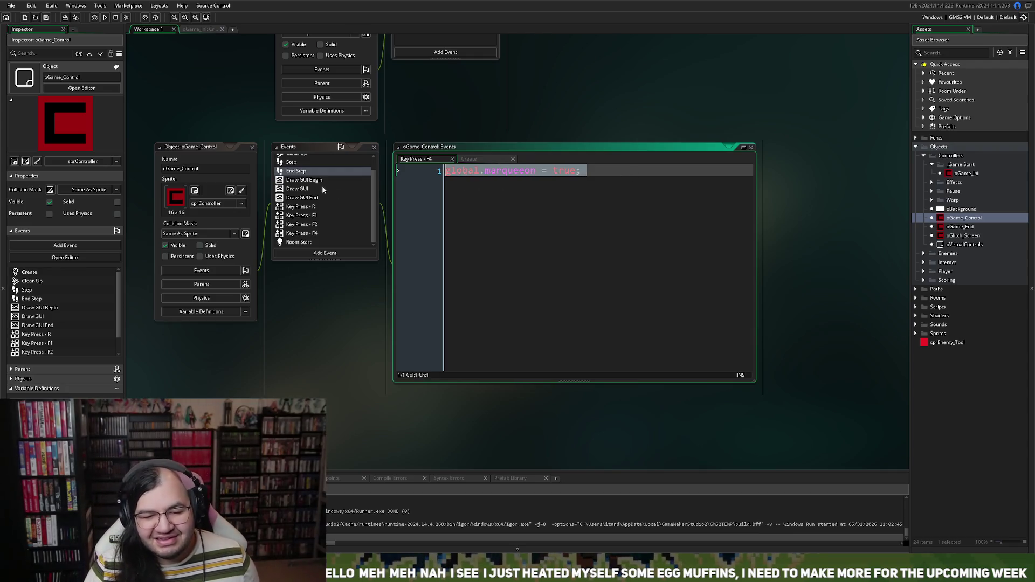
text(global.marqueeon = !global.marqueeon; scr_apply_scale();)
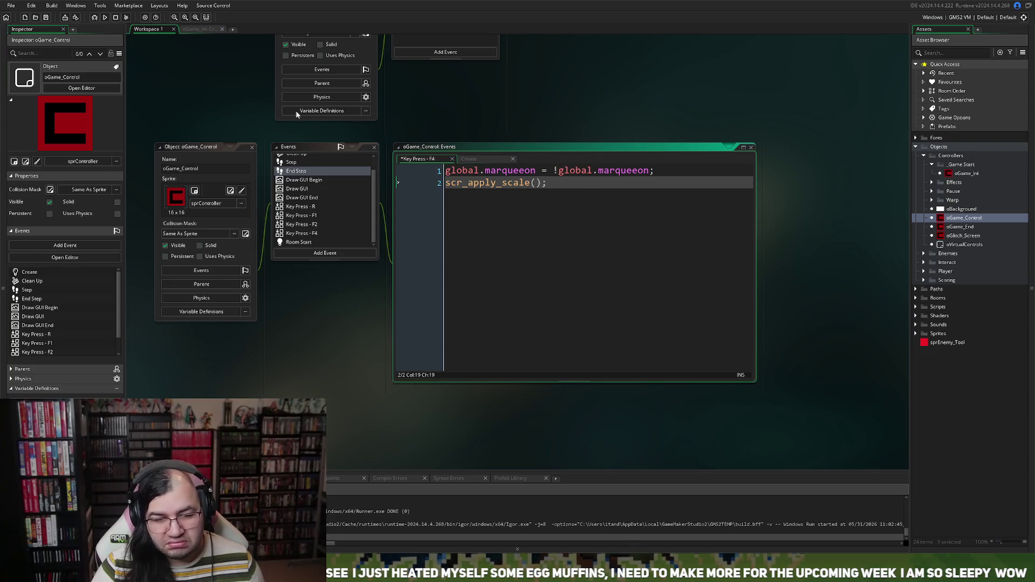
click(106, 18)
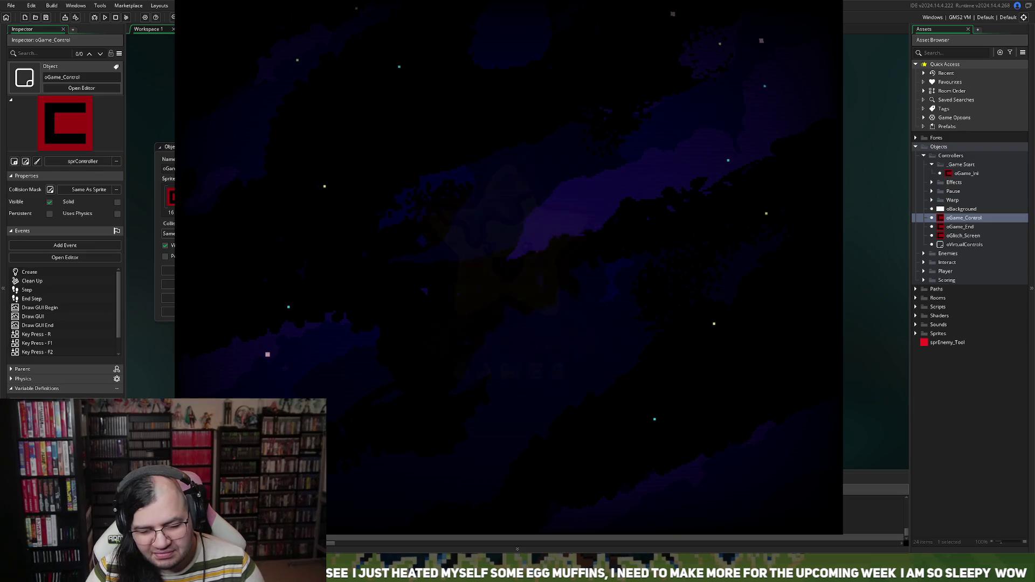
In CONFIG > VIDEO AUDIO, lower MUSIC to 00% and SFX to 50%.
key(Down)
key(Return)
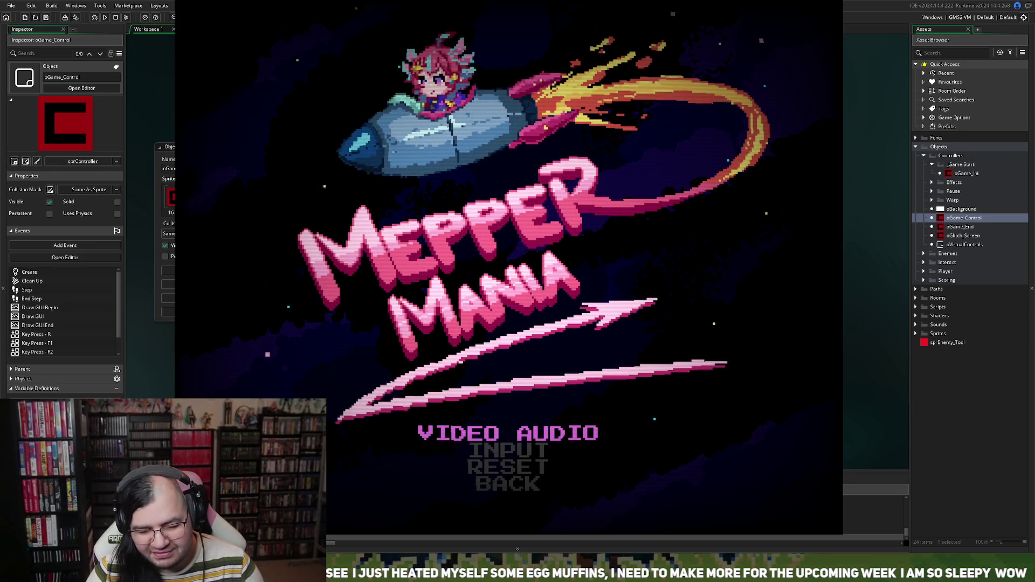
key(Down)
key(Up)
key(Return)
key(Down)
key(Down)
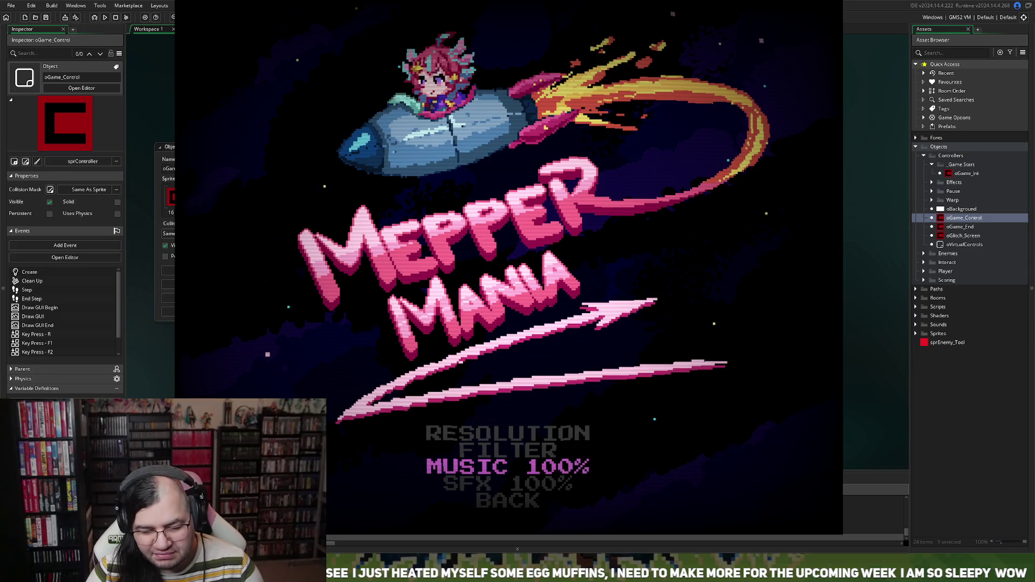
key(Left)
key(Left)
key(Left)
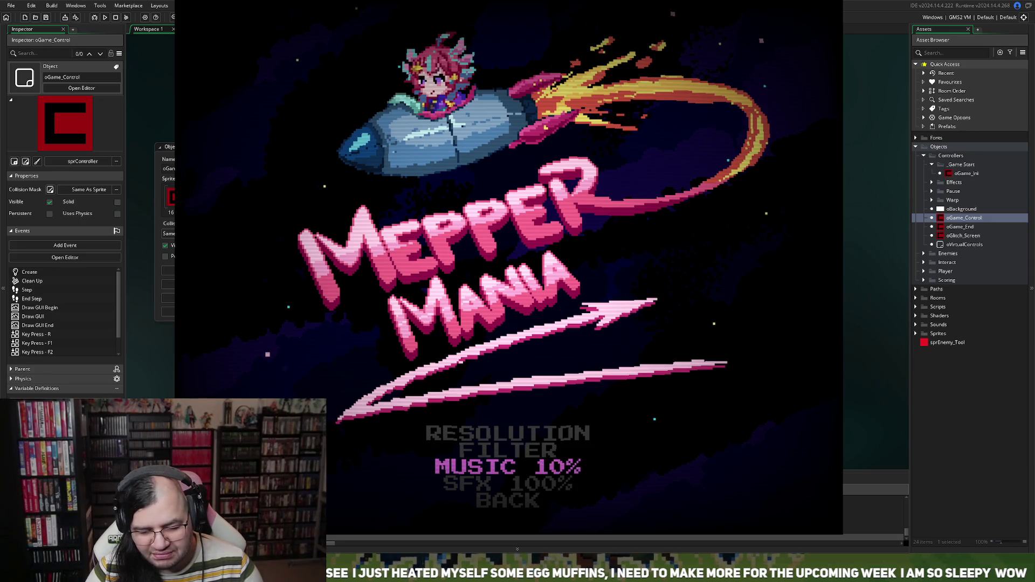
key(Down)
key(Left)
key(Left)
key(Left)
Back out of the settings to the main title menu and highlight START.
key(Down)
key(Return)
key(Down)
key(Down)
key(Down)
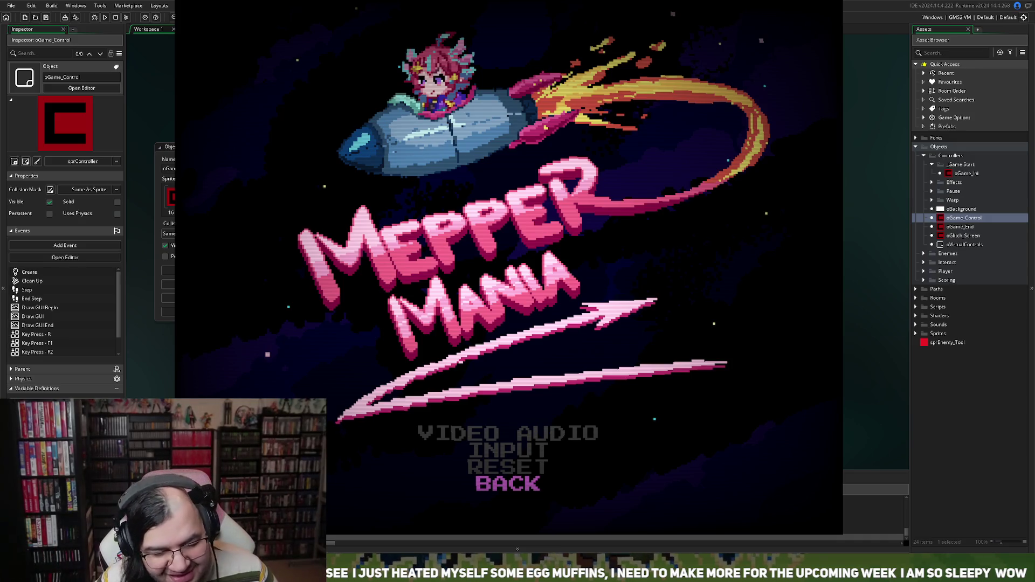
key(Return)
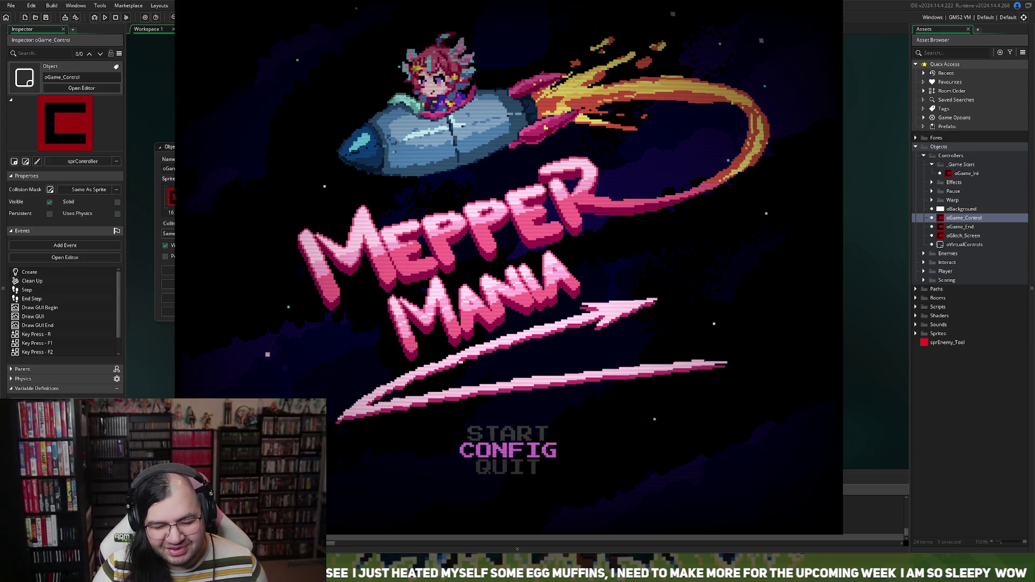
key(Up)
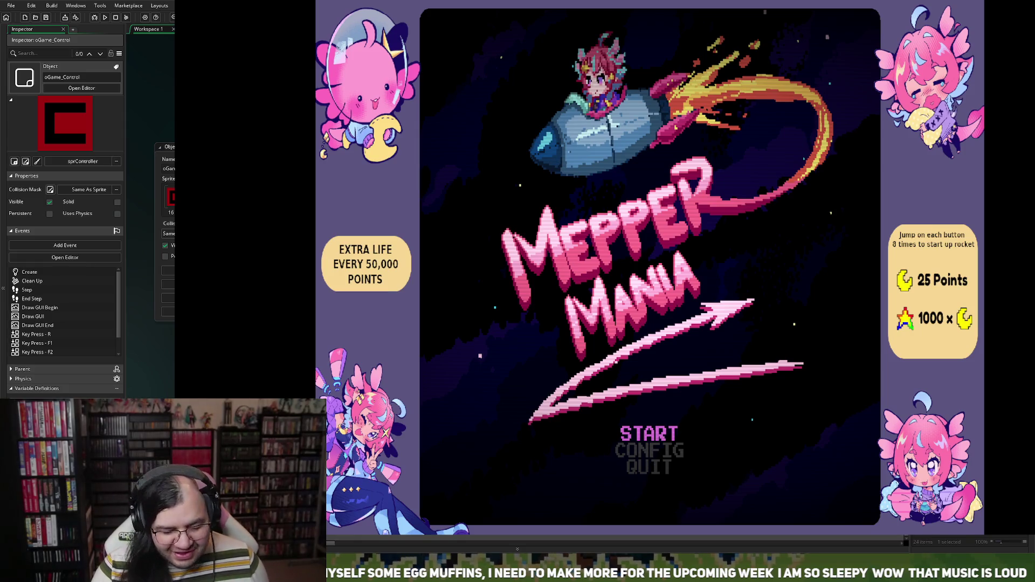
Toggle the marquee side-art border off and back on with F2, ending with it shown.
key(F2)
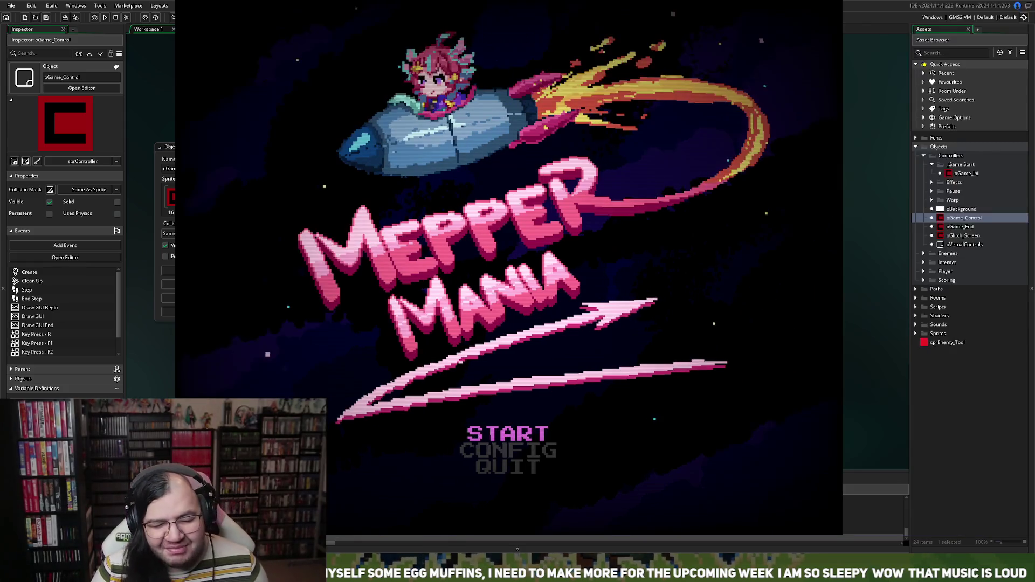
key(F2)
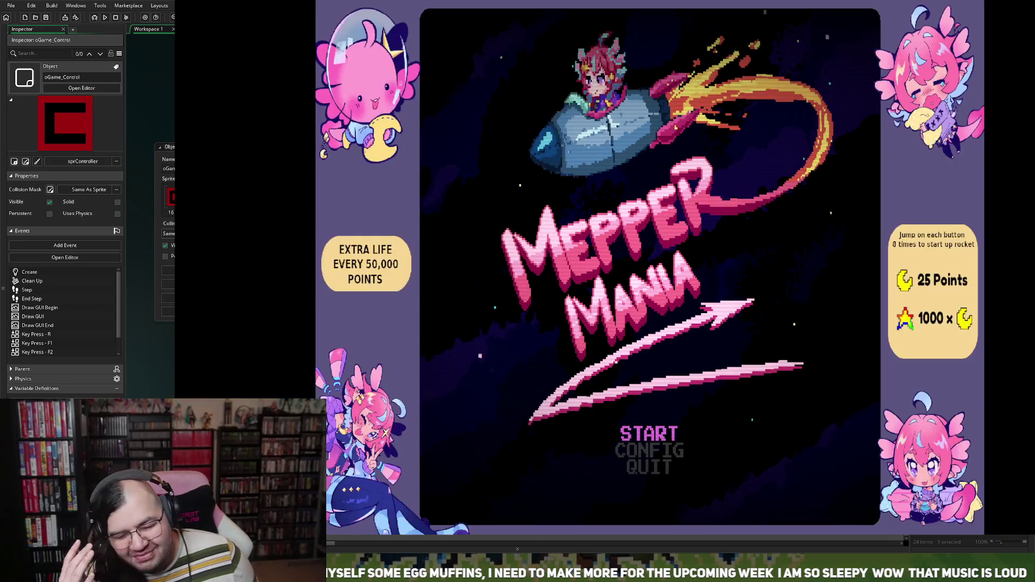
key(F2)
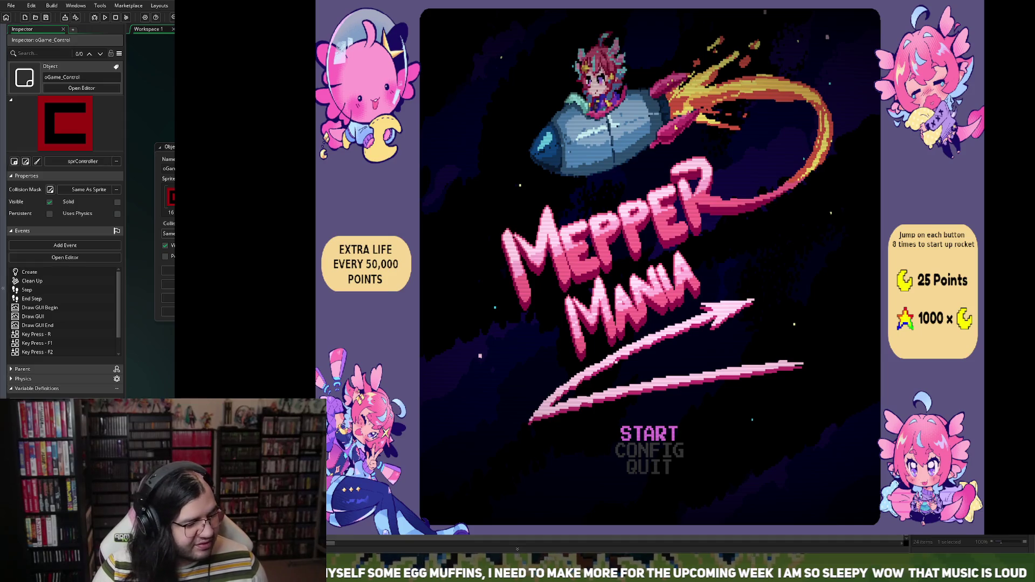
Navigate to CONFIG > VIDEO AUDIO > RESOLUTION in the running game.
key(Down)
key(Return)
key(Down)
key(Up)
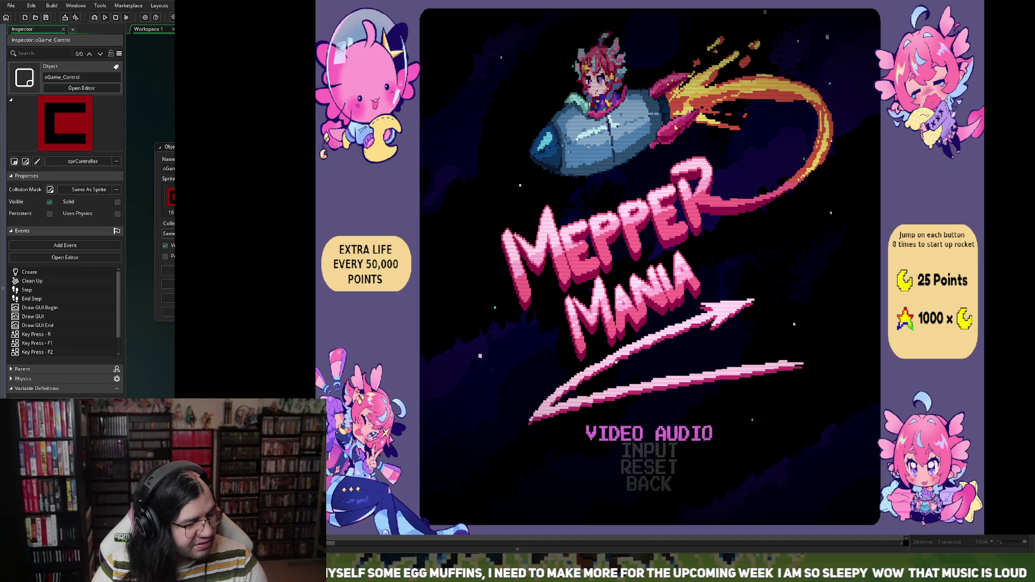
key(Return)
key(Down)
key(Down)
key(Up)
key(Up)
key(Return)
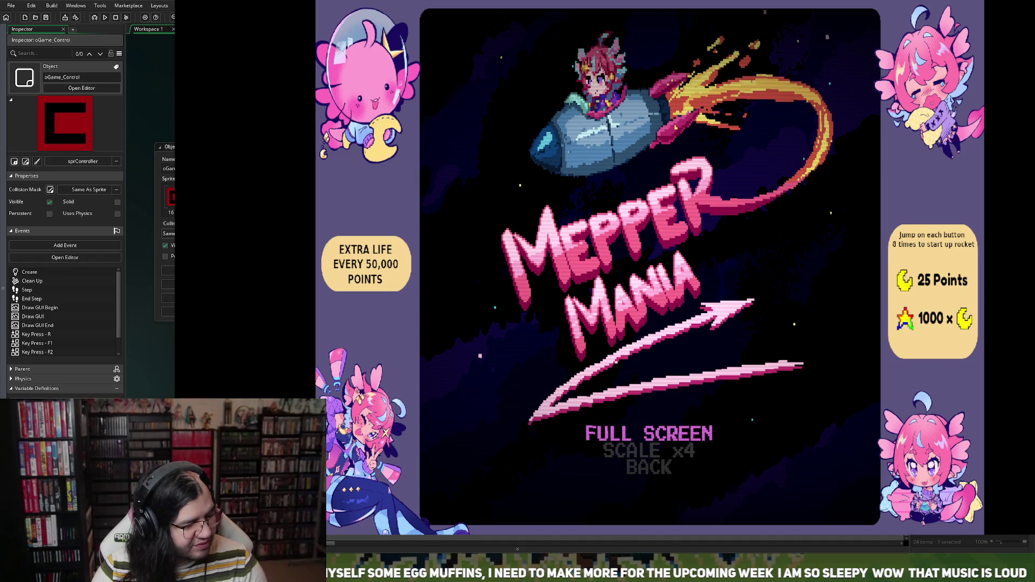
Cycle the window between full screen and scales x2–x5, ending at x2, then close the game.
key(Return)
key(Return)
key(Return)
key(Return)
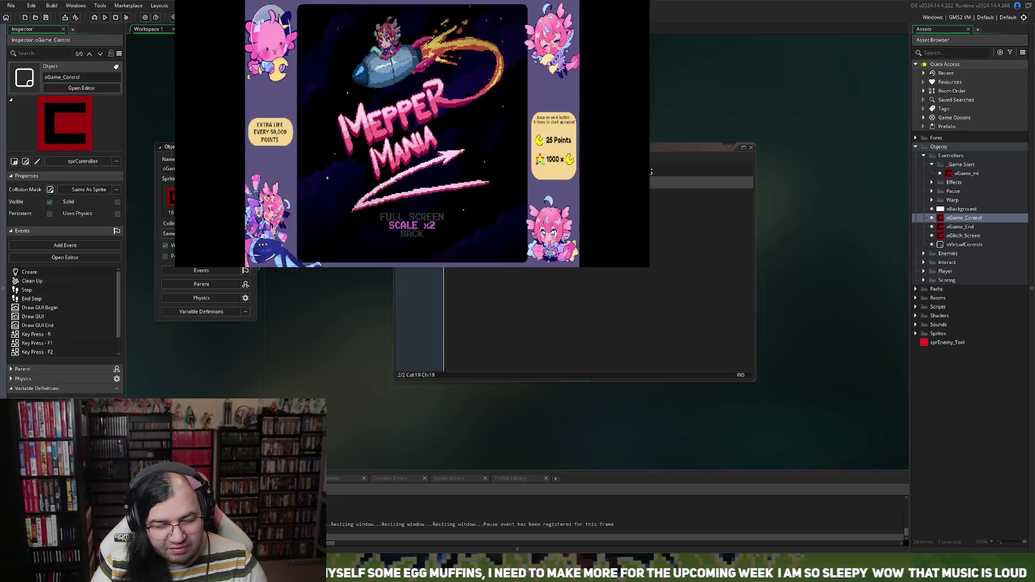
key(Return)
key(Return)
key(Return)
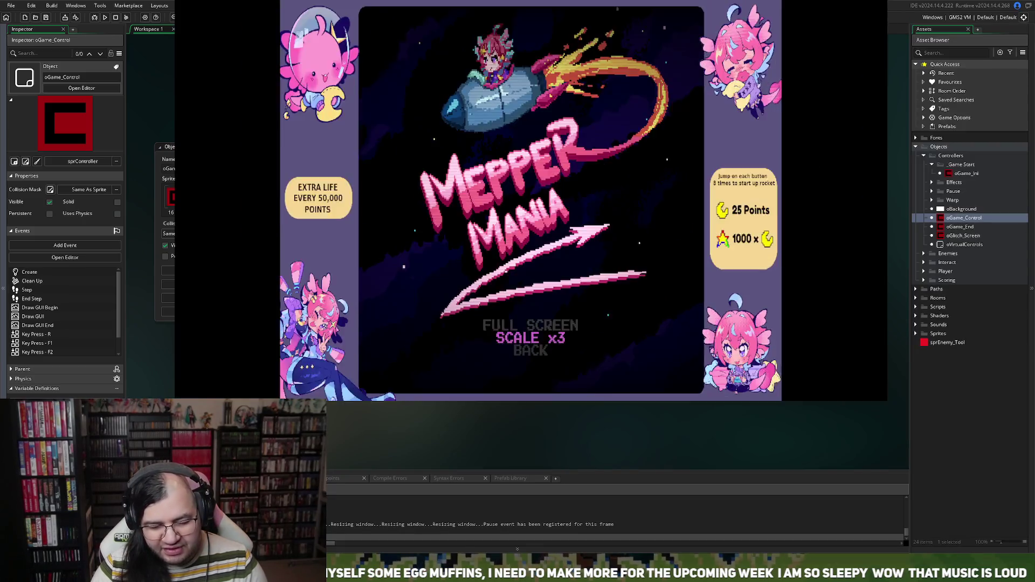
key(Return)
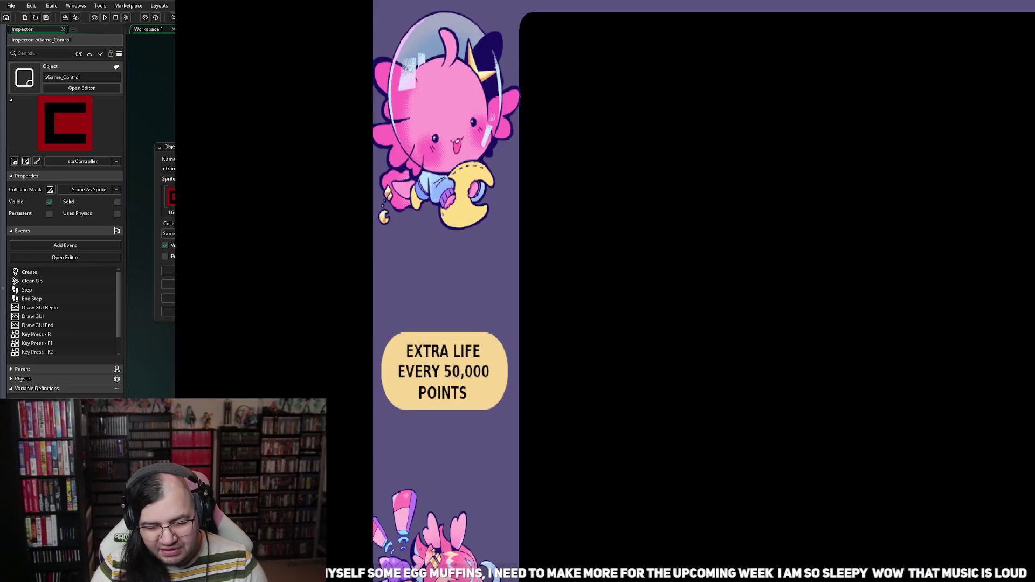
key(Return)
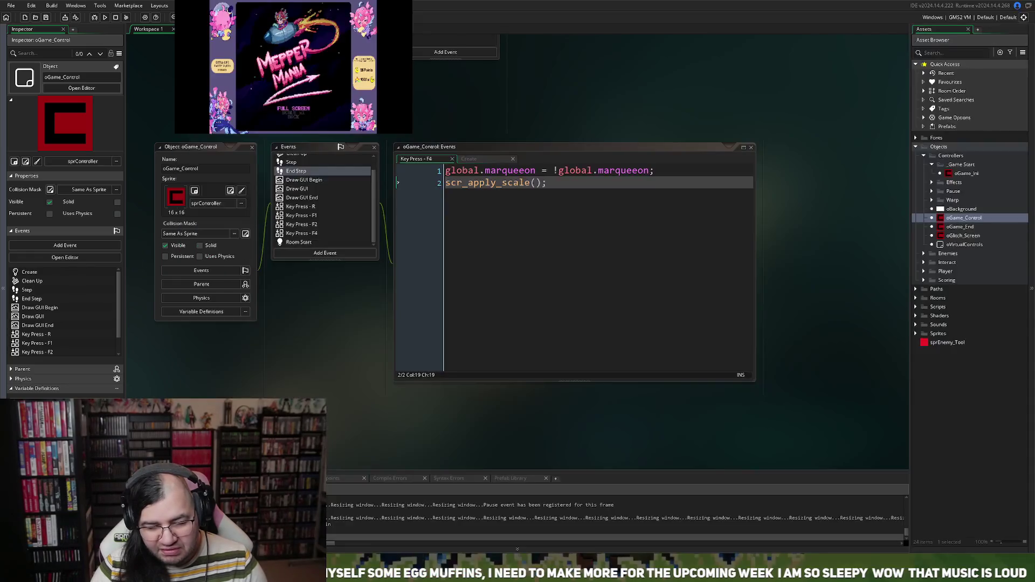
key(Return)
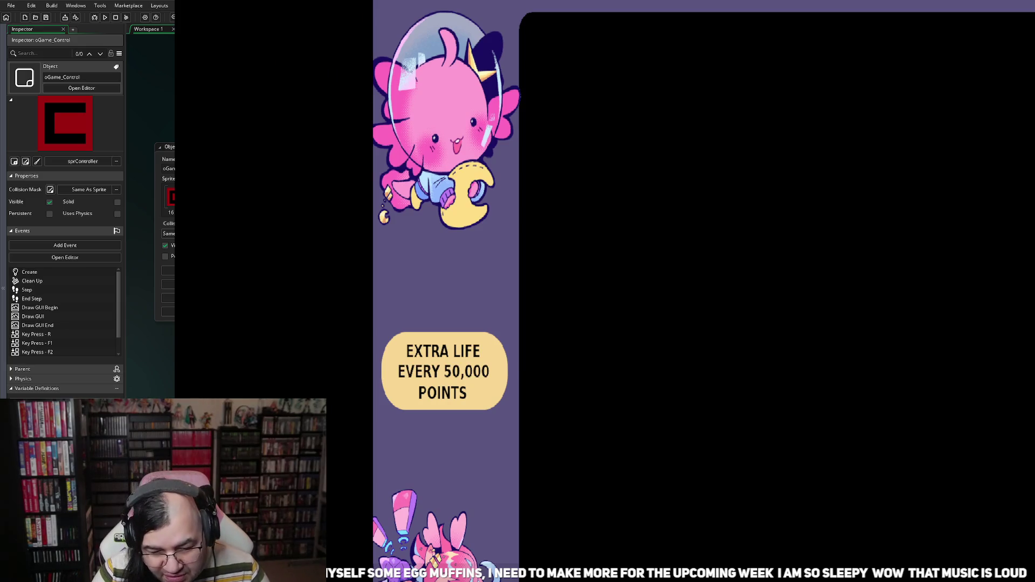
key(Return)
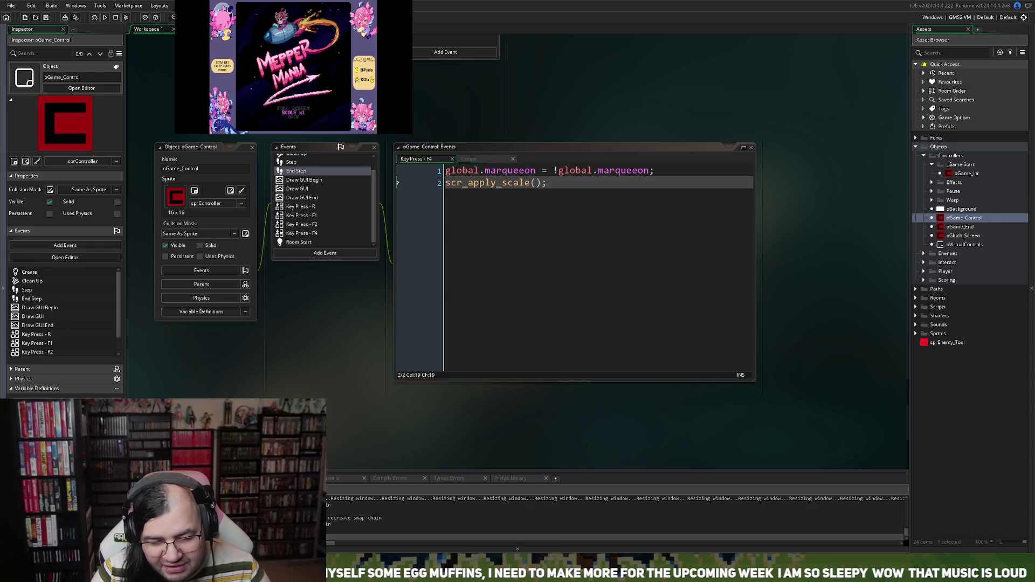
key(Return)
key(Return)
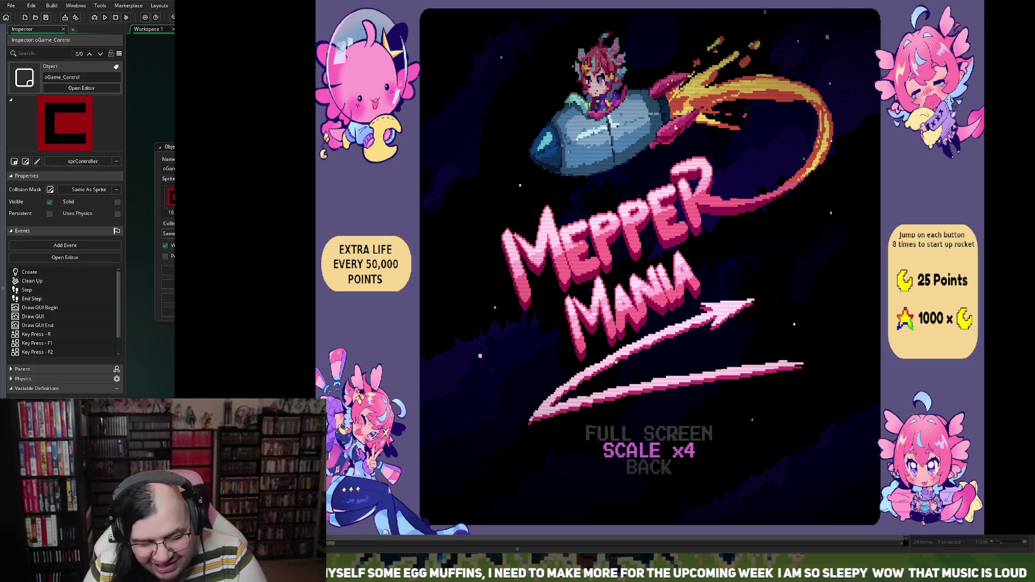
key(Return)
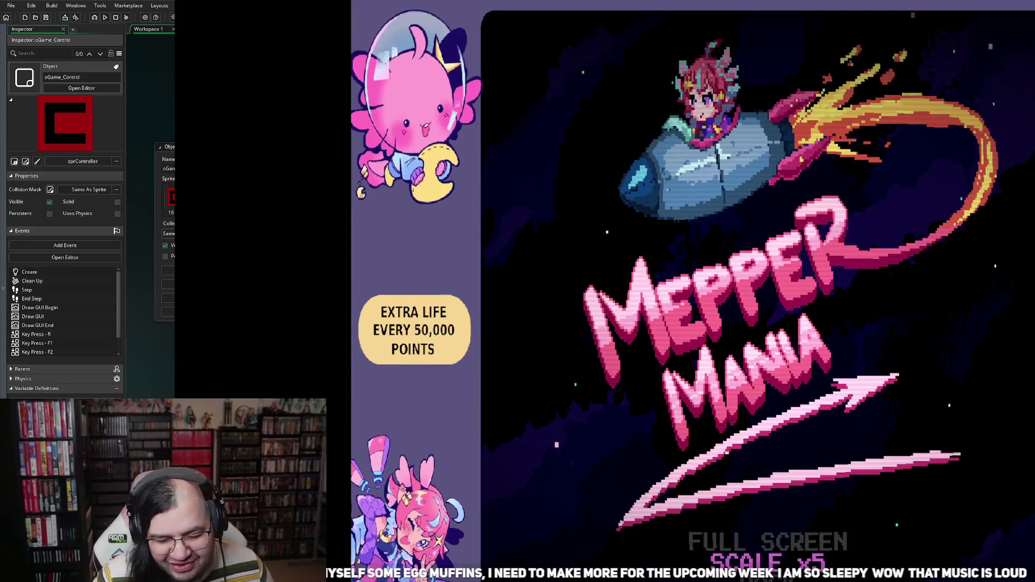
key(Return)
key(Return)
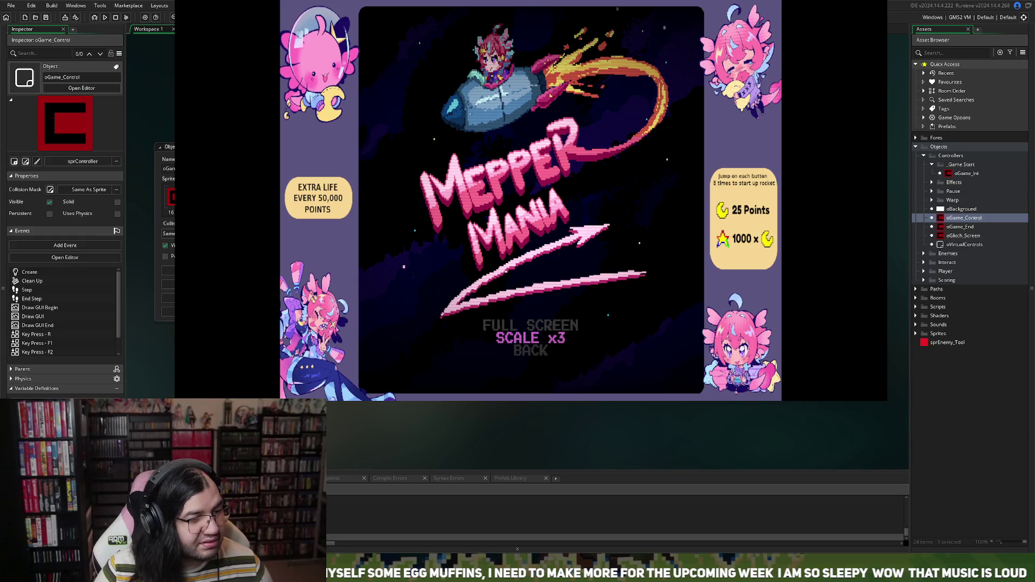
key(Escape)
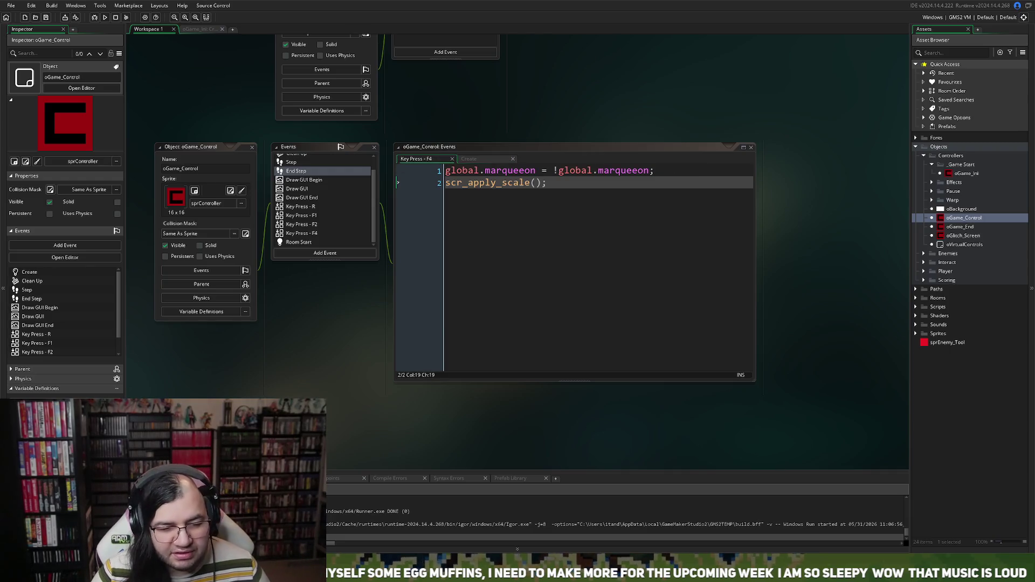
Open oGame_Control's Draw GUI Begin code and scroll the workspace toward oGame_Ini.
click(304, 179)
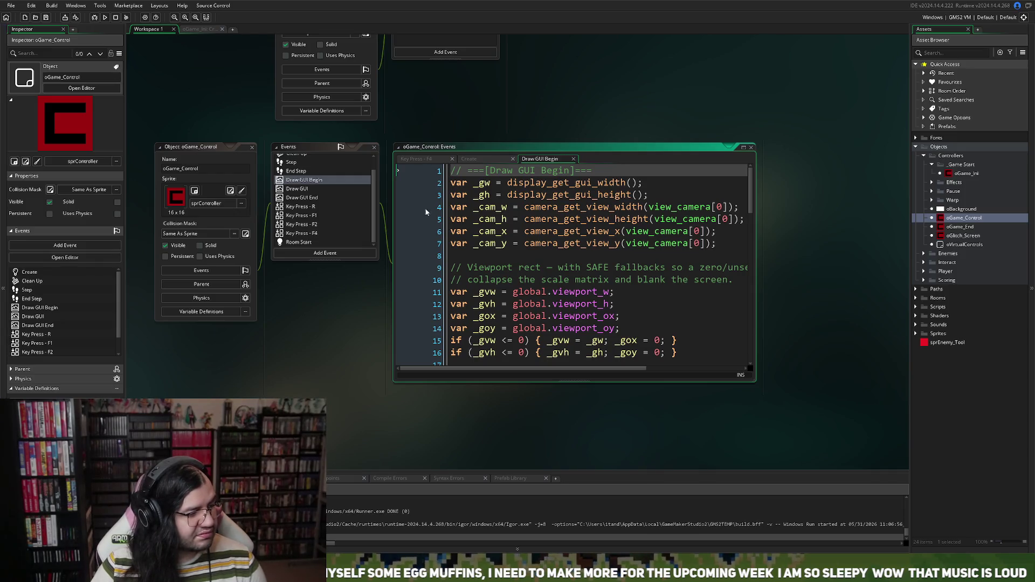
scroll(484, 161, up, 1)
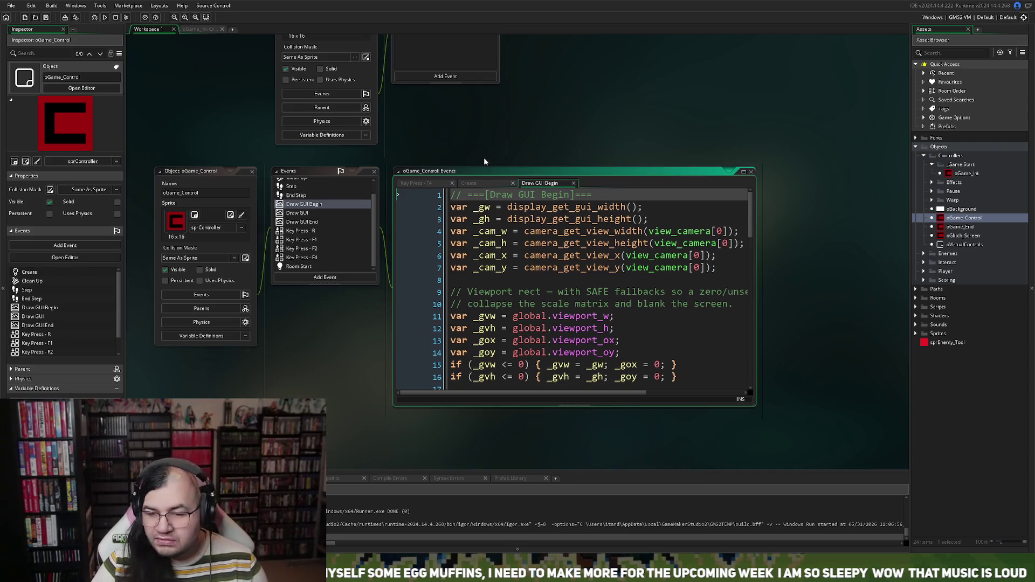
scroll(513, 210, down, 1)
scroll(680, 128, up, 10)
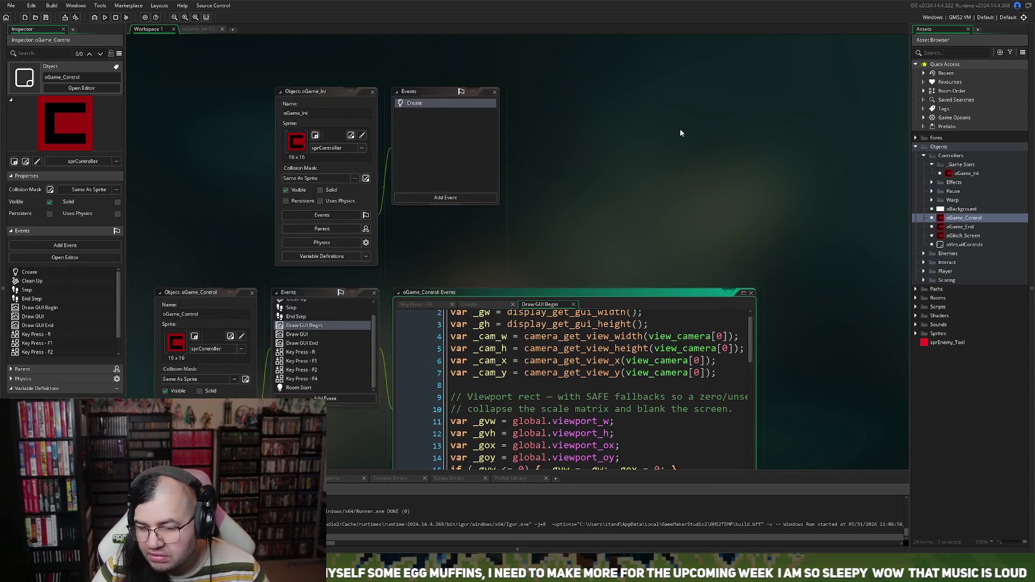
Open oGame_Ini's Create event code and scroll down through its Resolution settings.
double_click(412, 225)
click(419, 225)
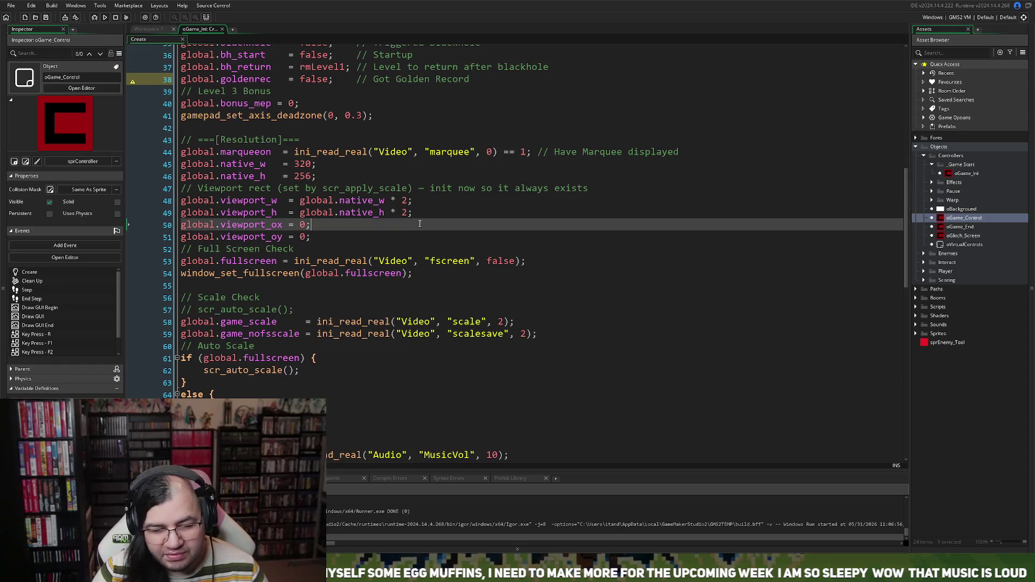
scroll(399, 211, up, 4)
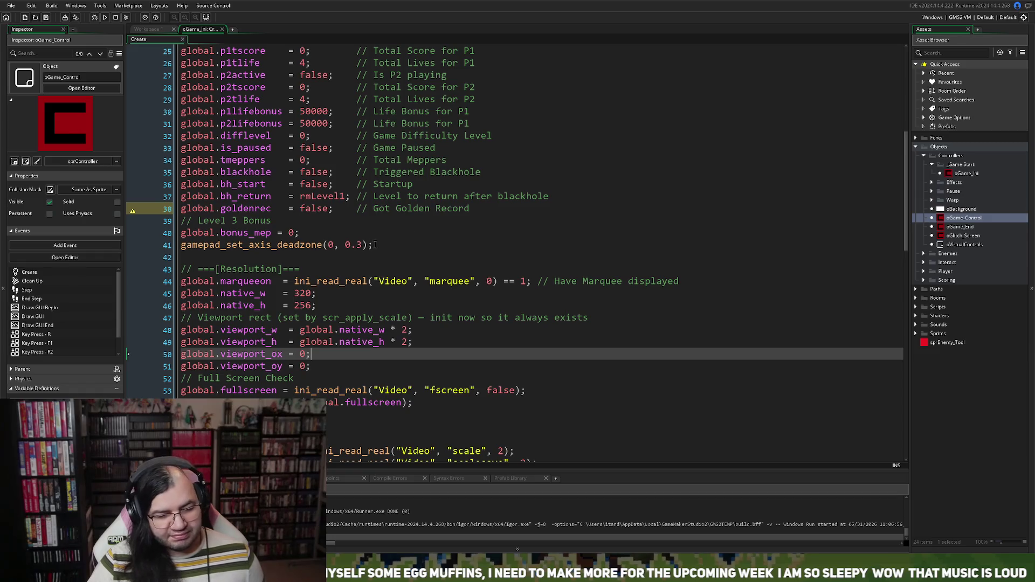
scroll(331, 264, down, 1)
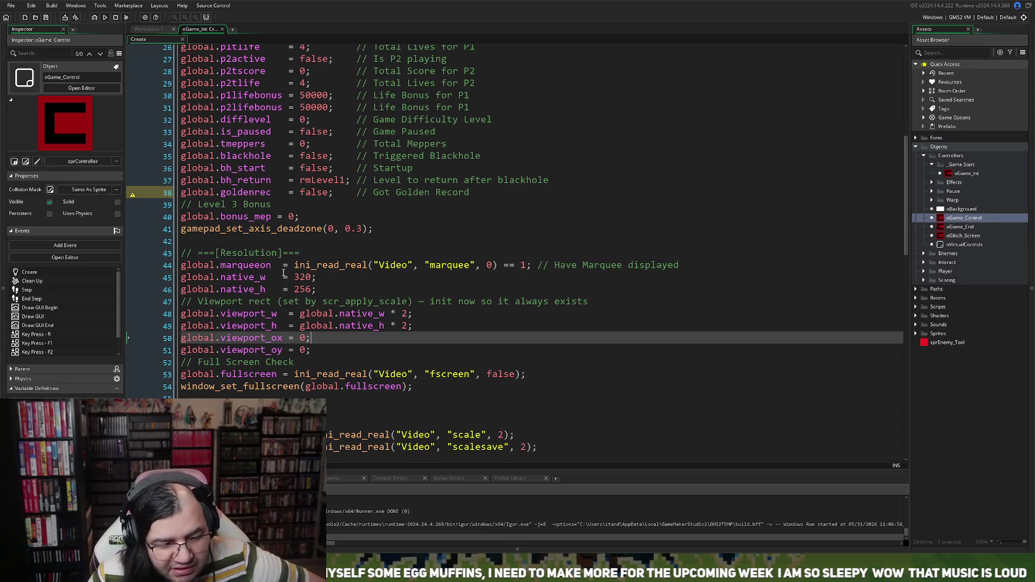
scroll(284, 273, down, 1)
scroll(300, 261, down, 2)
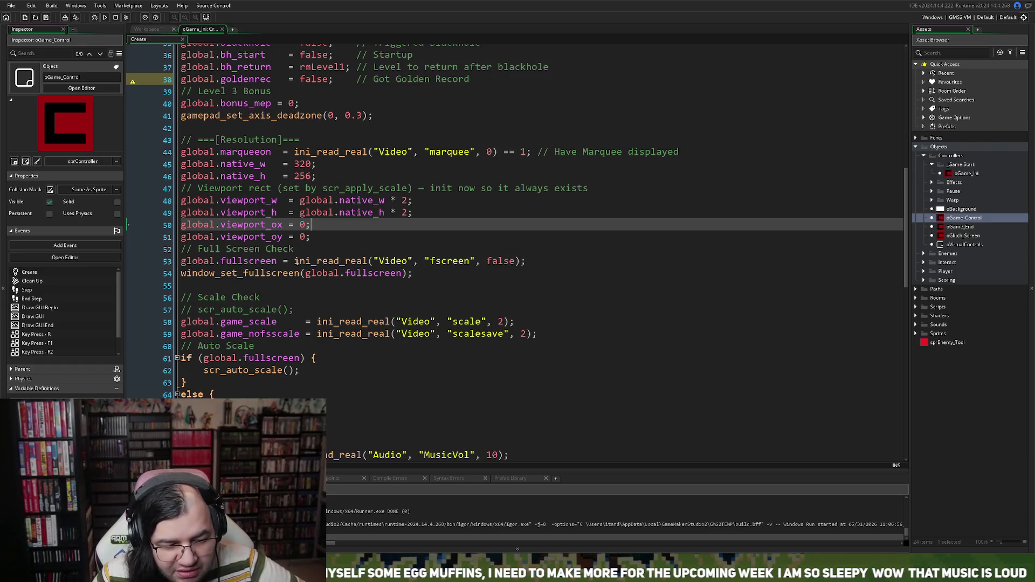
scroll(296, 262, down, 1)
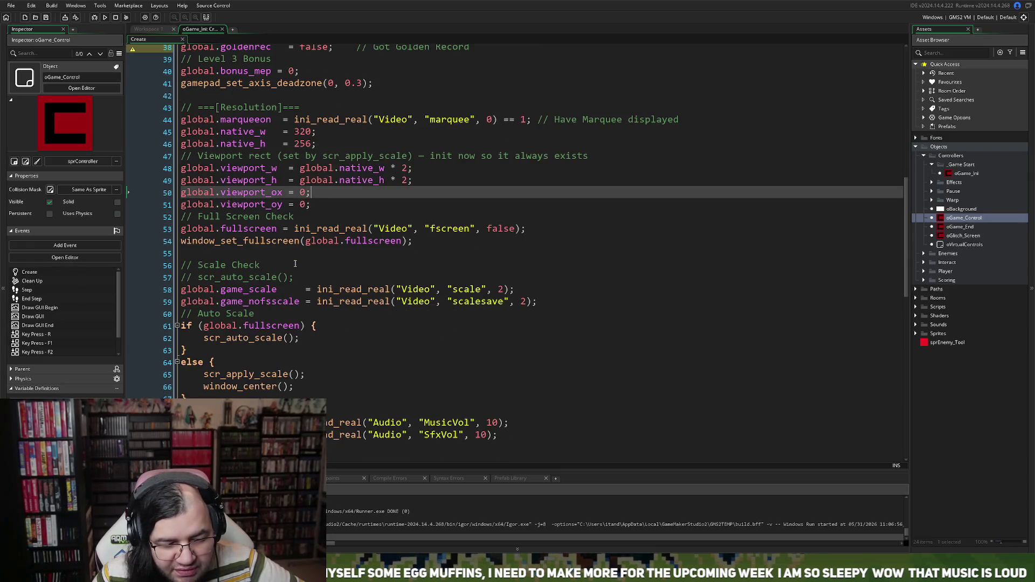
scroll(293, 263, down, 1)
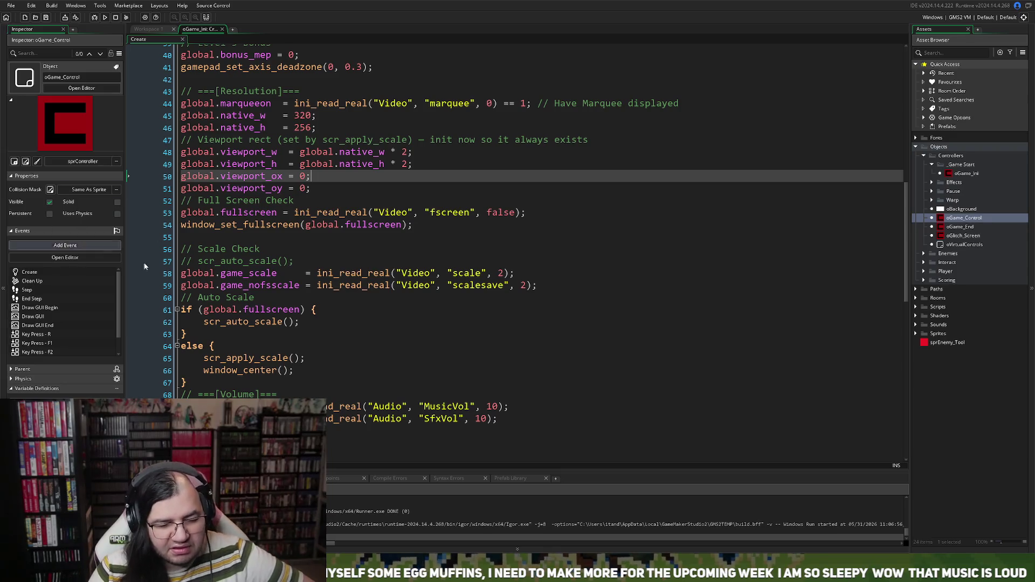
Inspect the Scale Check code, selecting the game_nofsscale line and scalesave on line 59.
click(249, 285)
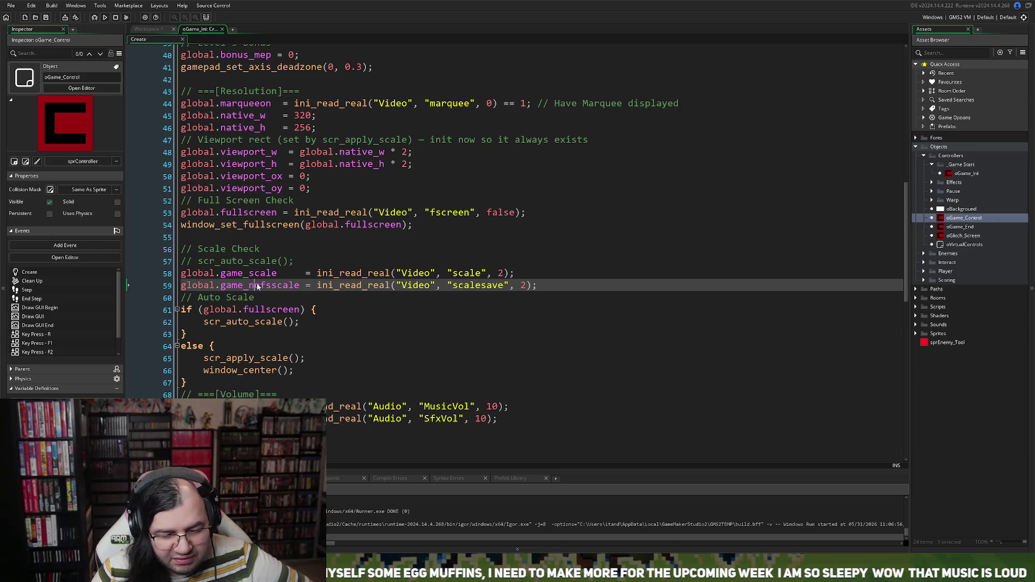
scroll(303, 257, down, 2)
double_click(464, 238)
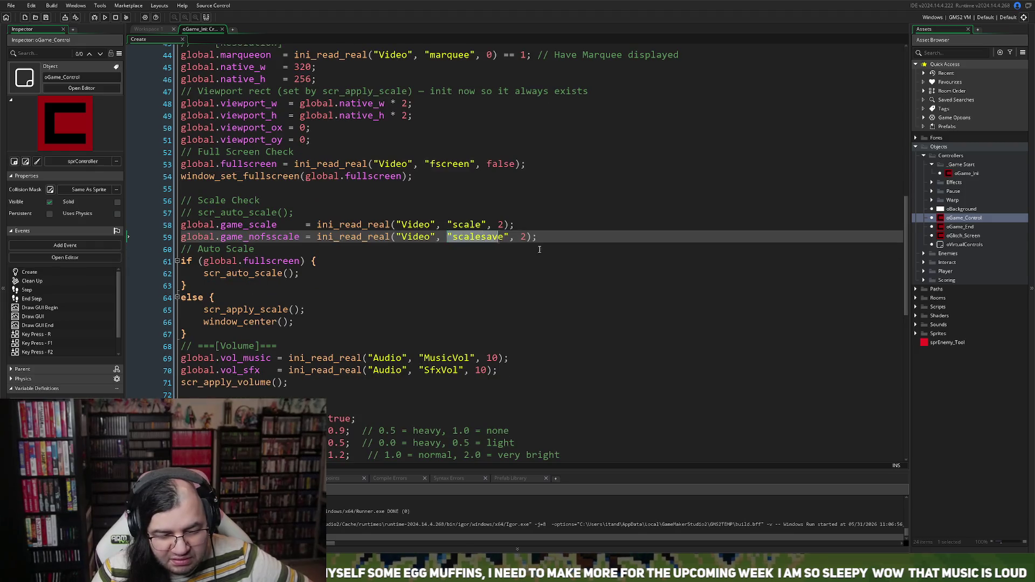
scroll(255, 293, down, 6)
scroll(256, 293, down, 7)
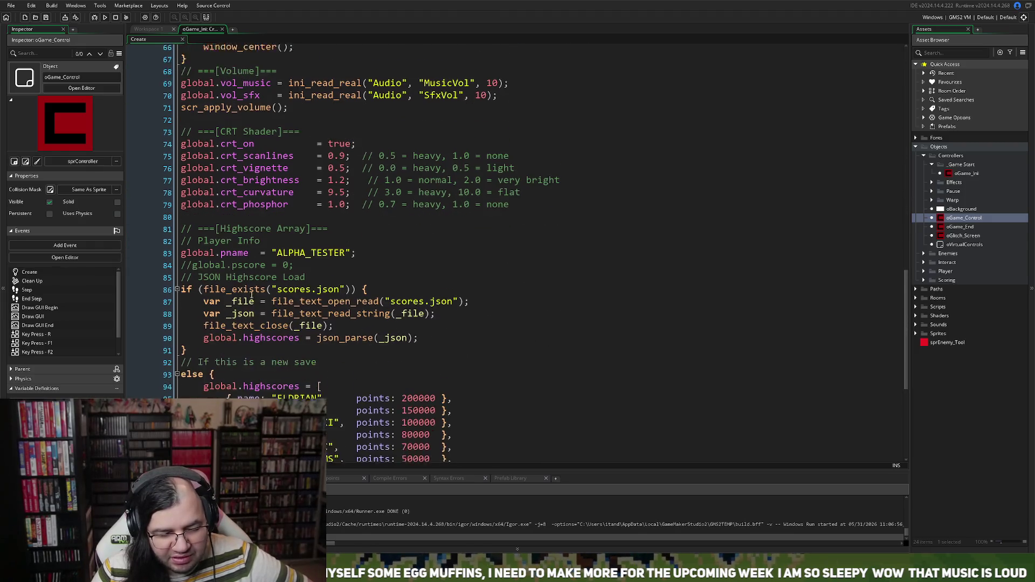
scroll(244, 298, down, 1)
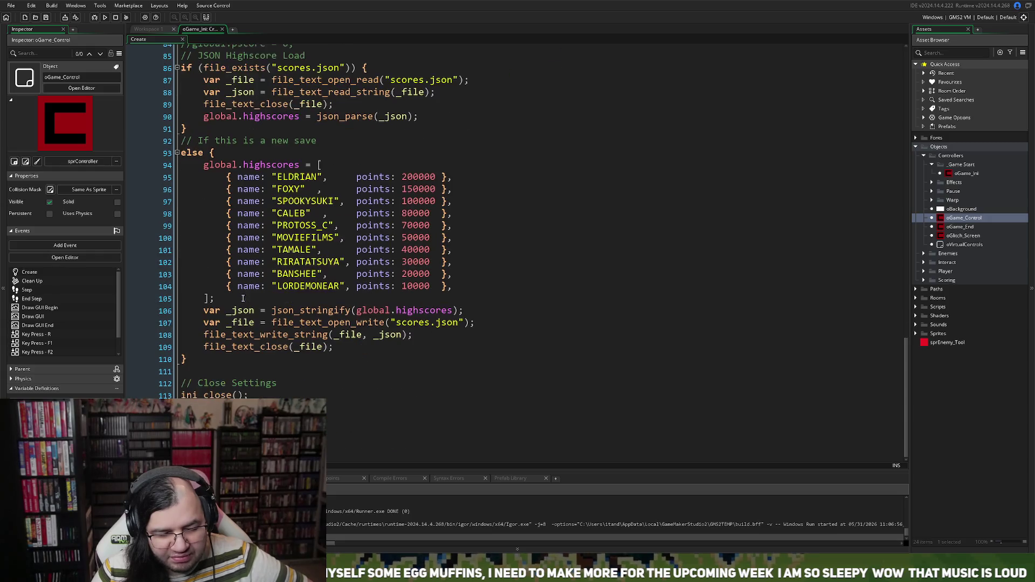
Scroll back up through the Create code and place the caret on line 63.
scroll(245, 298, up, 8)
scroll(244, 298, up, 5)
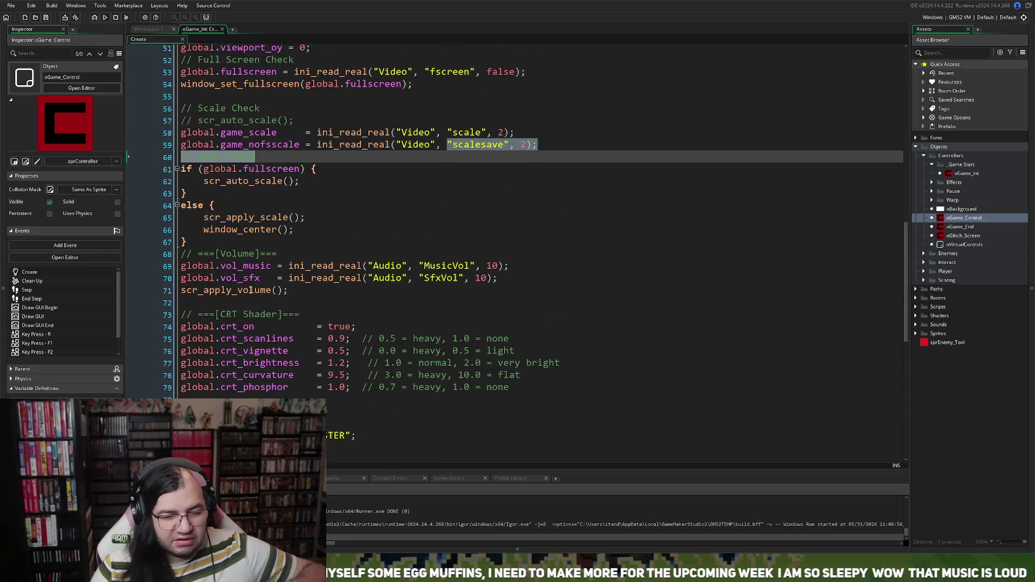
scroll(244, 294, up, 2)
scroll(244, 292, up, 2)
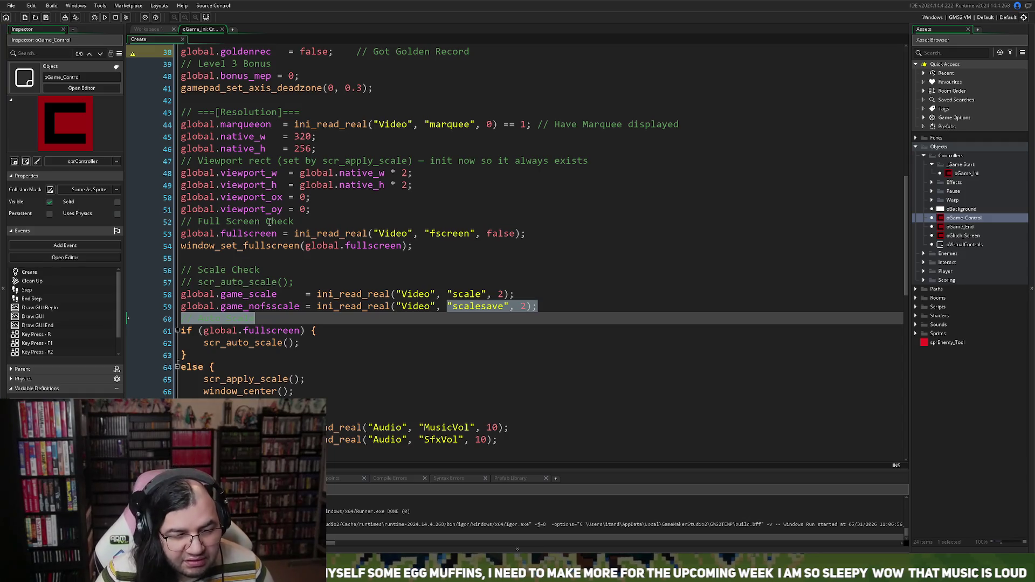
scroll(154, 257, up, 3)
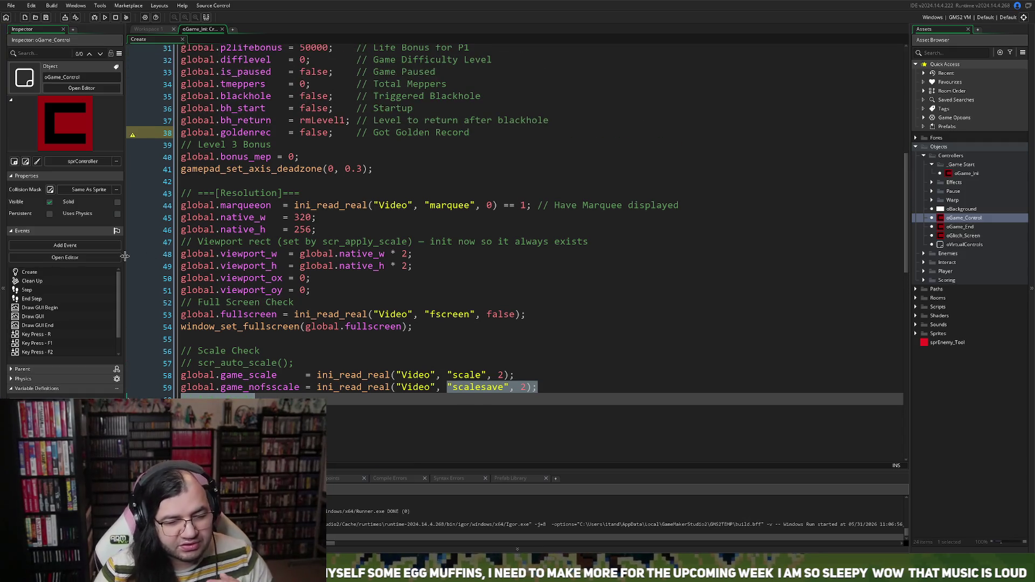
scroll(240, 251, up, 1)
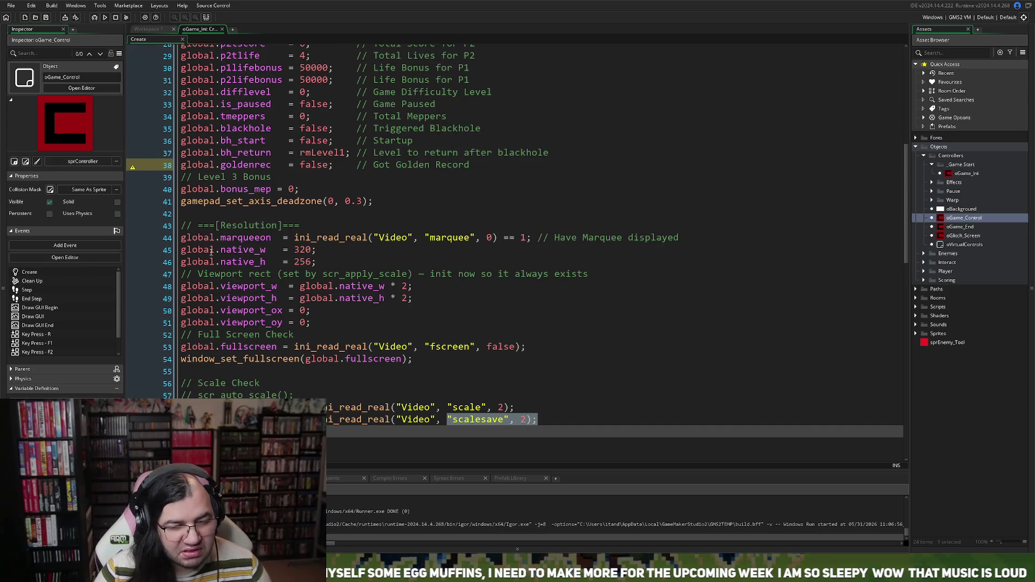
scroll(211, 252, up, 2)
scroll(209, 259, down, 5)
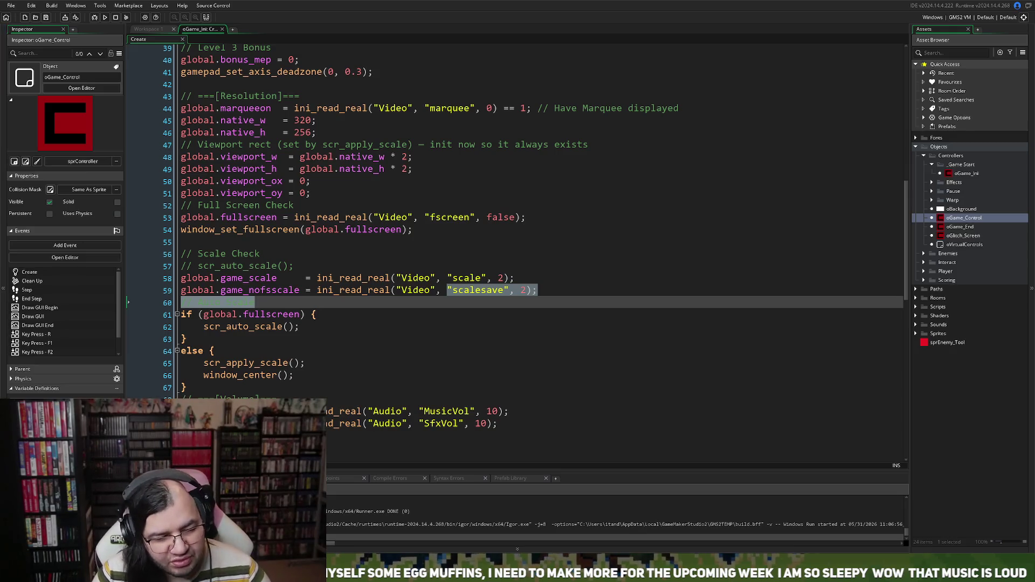
click(291, 342)
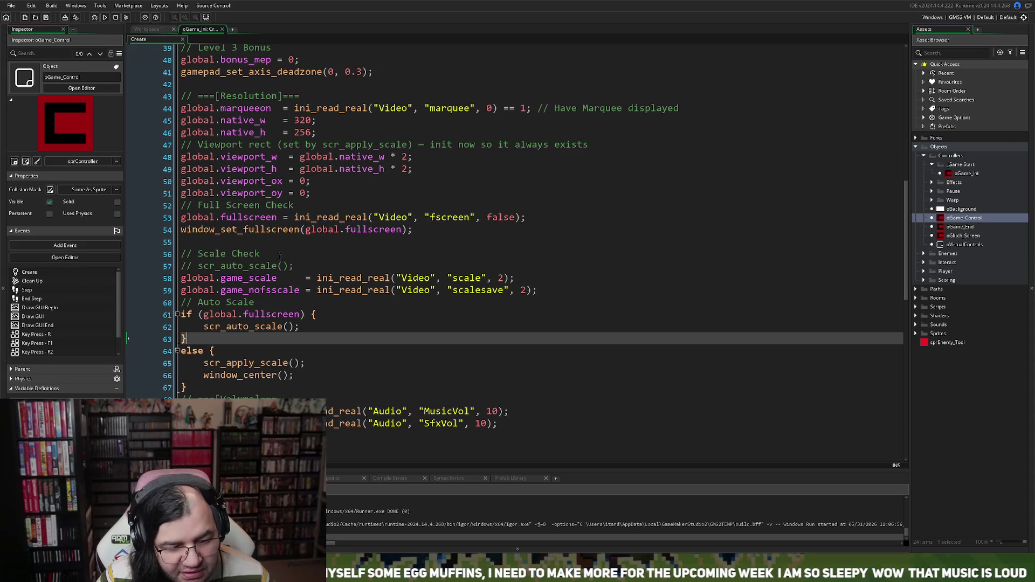
Add a '// Marquee Resolution' comment followed by global.marq_win_x = 0; on line 56.
click(233, 241)
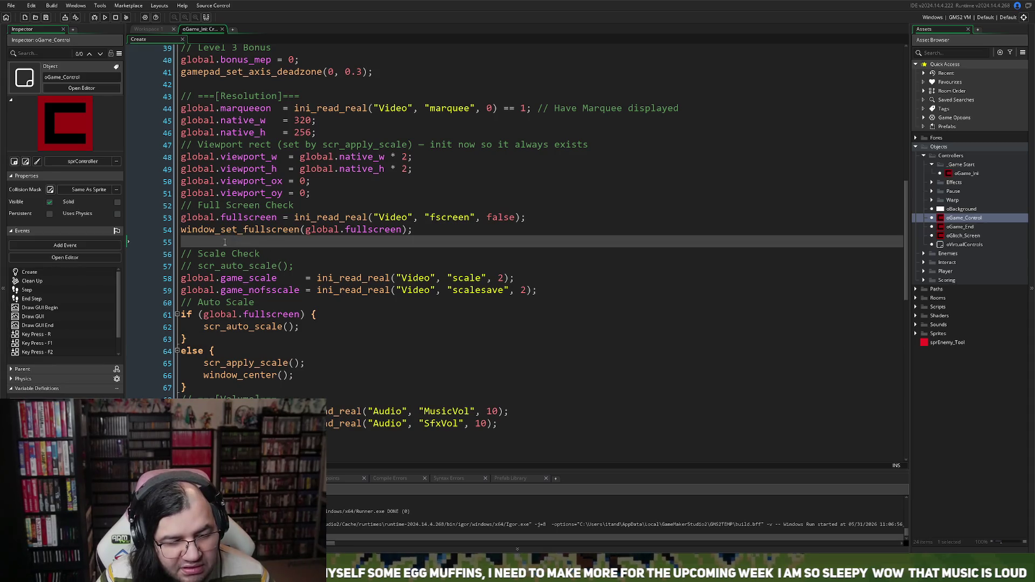
key(Return)
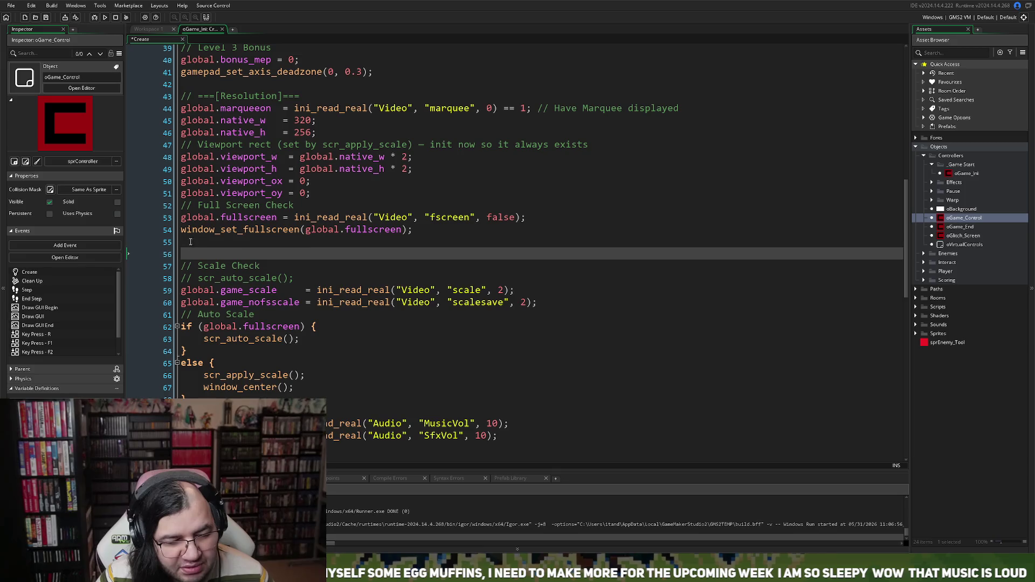
key(Up)
text(// )
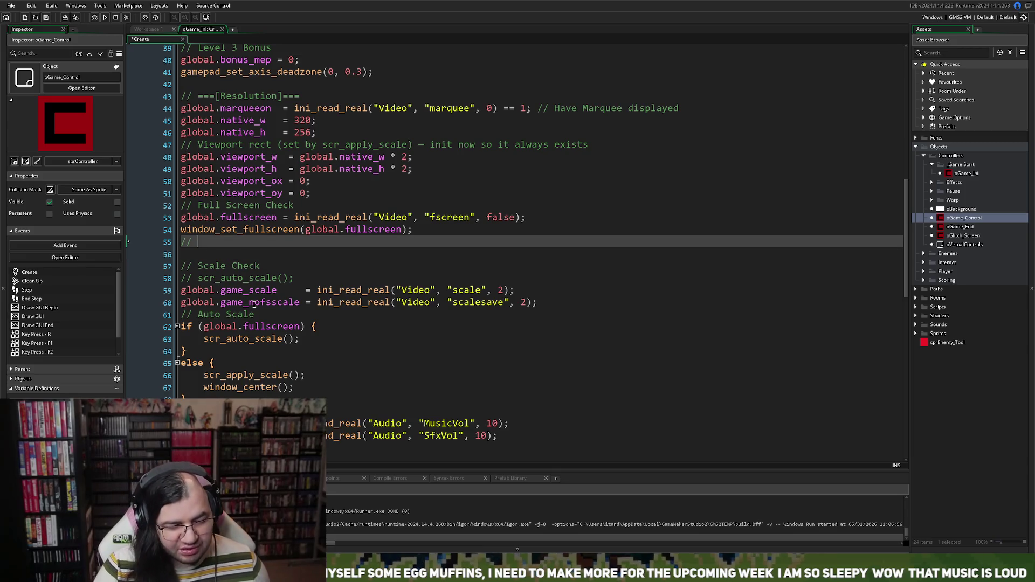
text(Marquee )
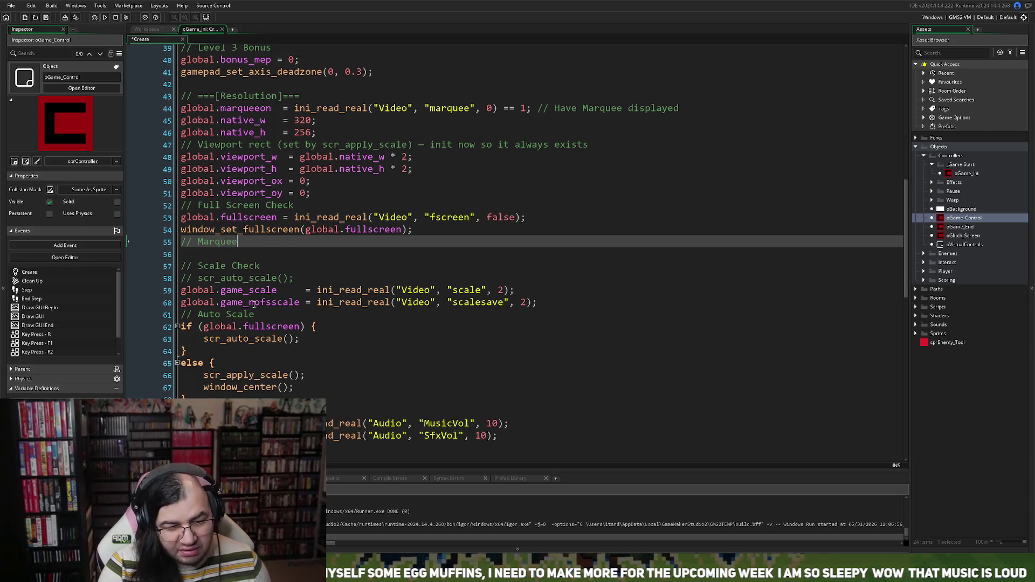
text(Resolution)
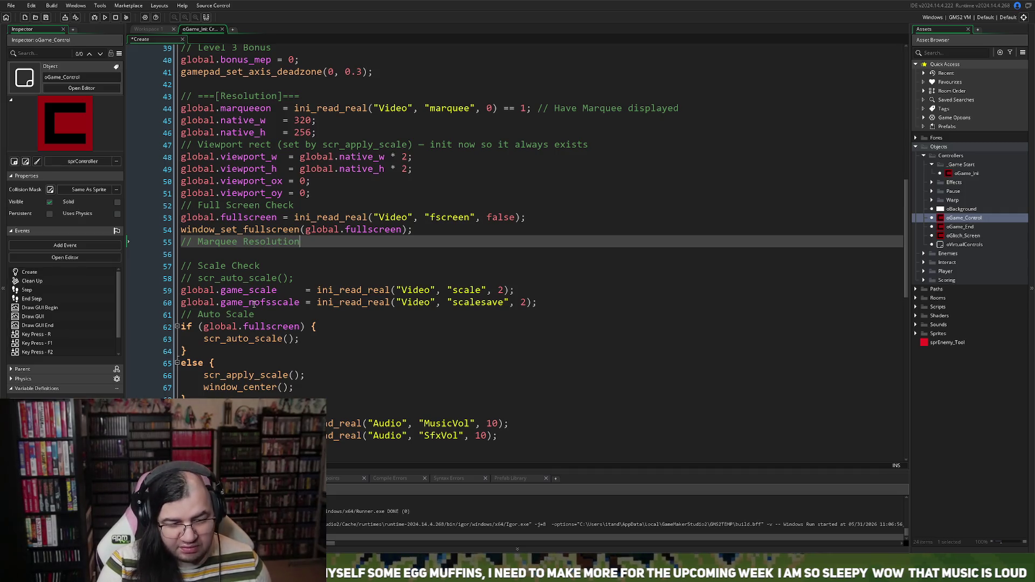
key(Return)
text(global)
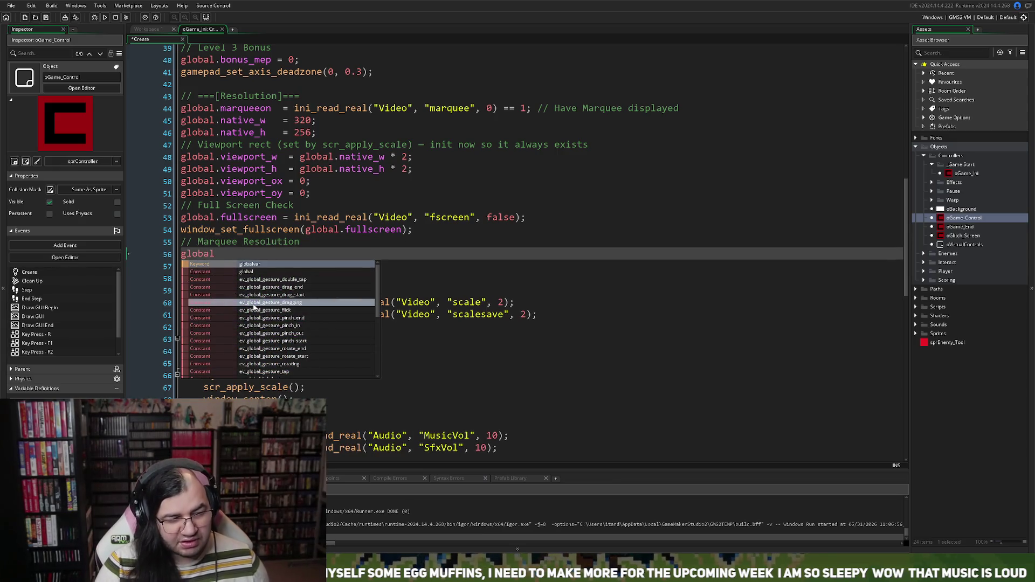
text(.)
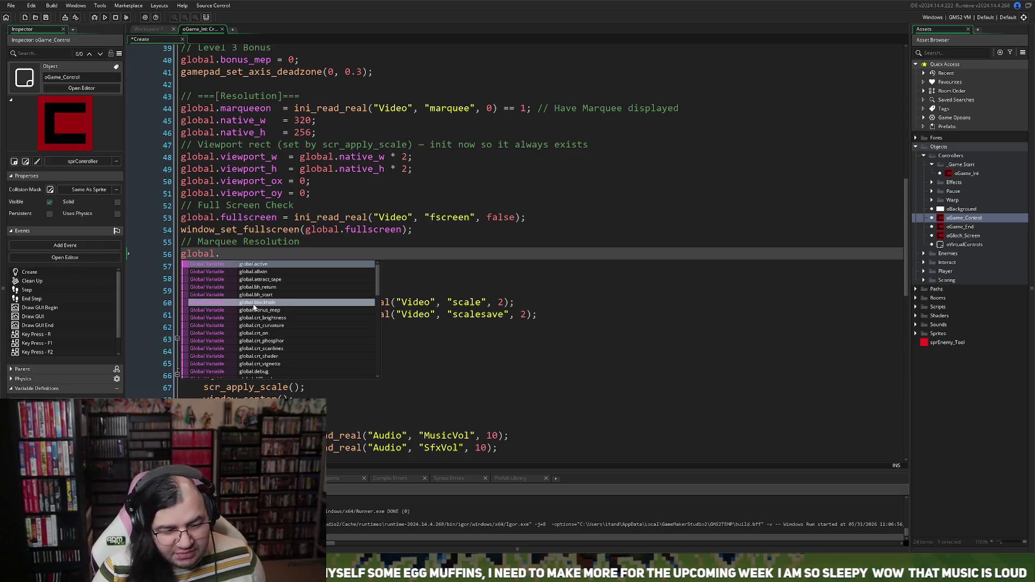
text(marq)
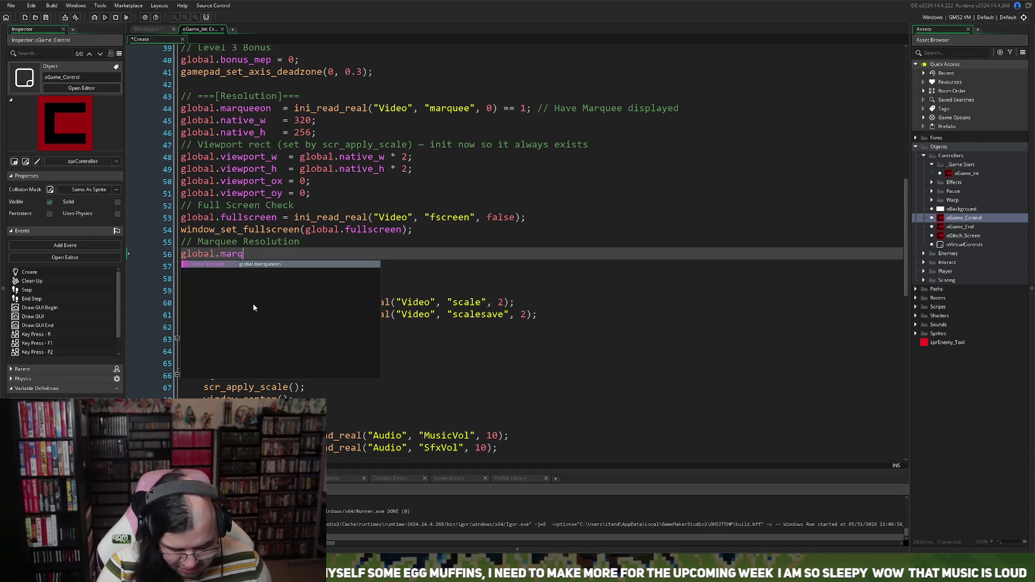
text(_win)
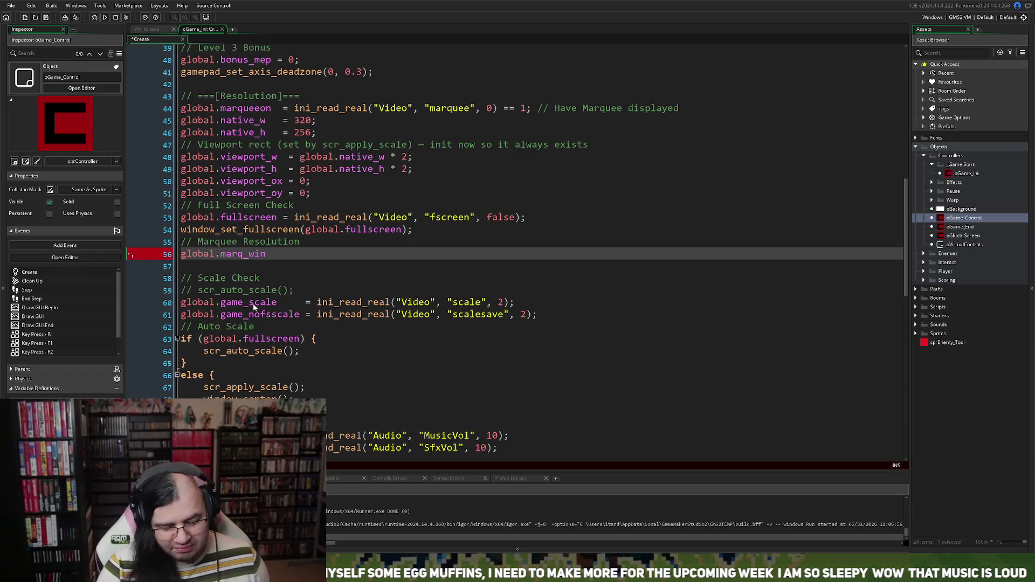
text(_x = 0;)
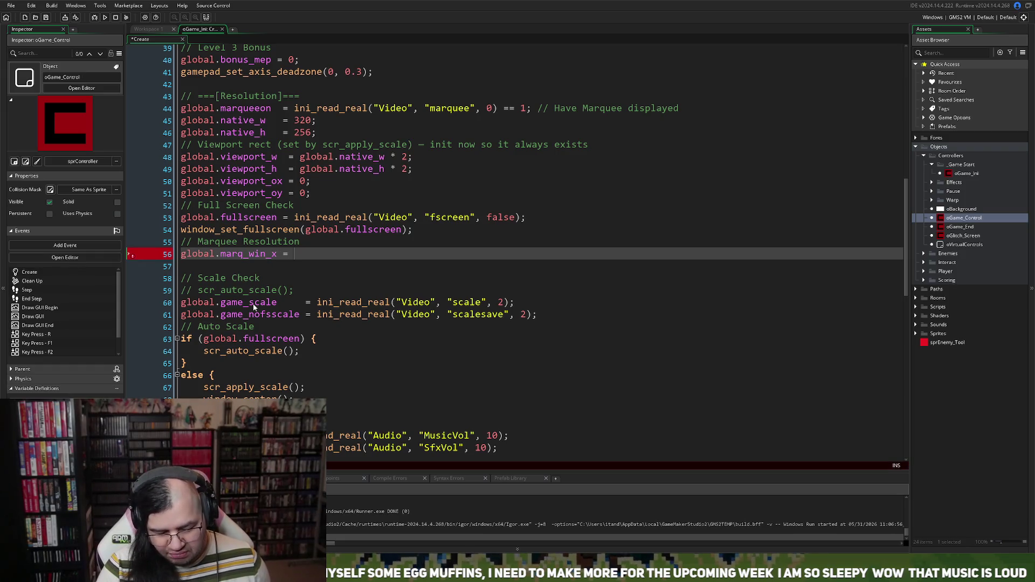
key(Return)
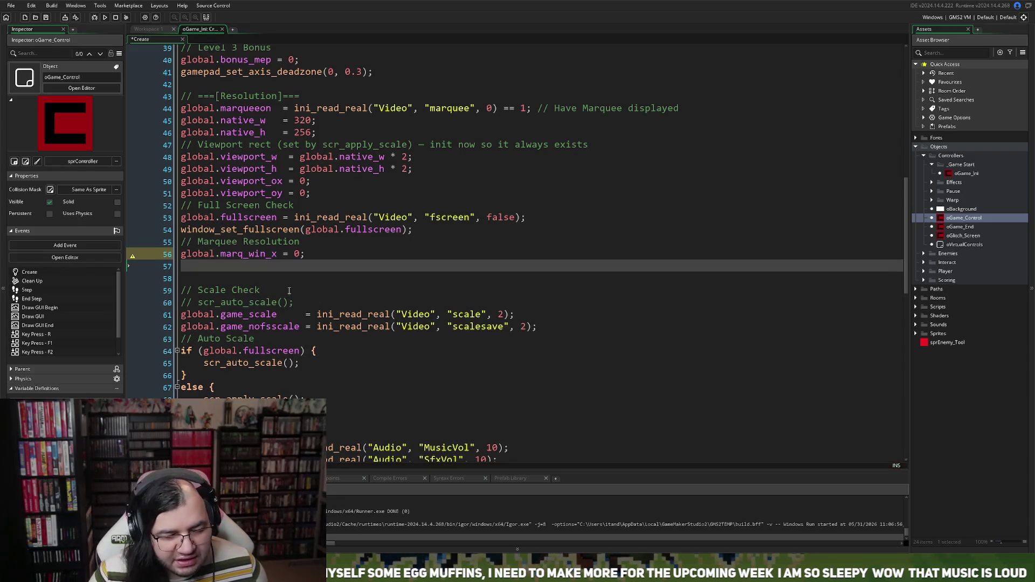
Duplicate that line as global.marq_win_y = 0; and leave a blank line below it.
drag(305, 254, 170, 263)
key(ctrl+c)
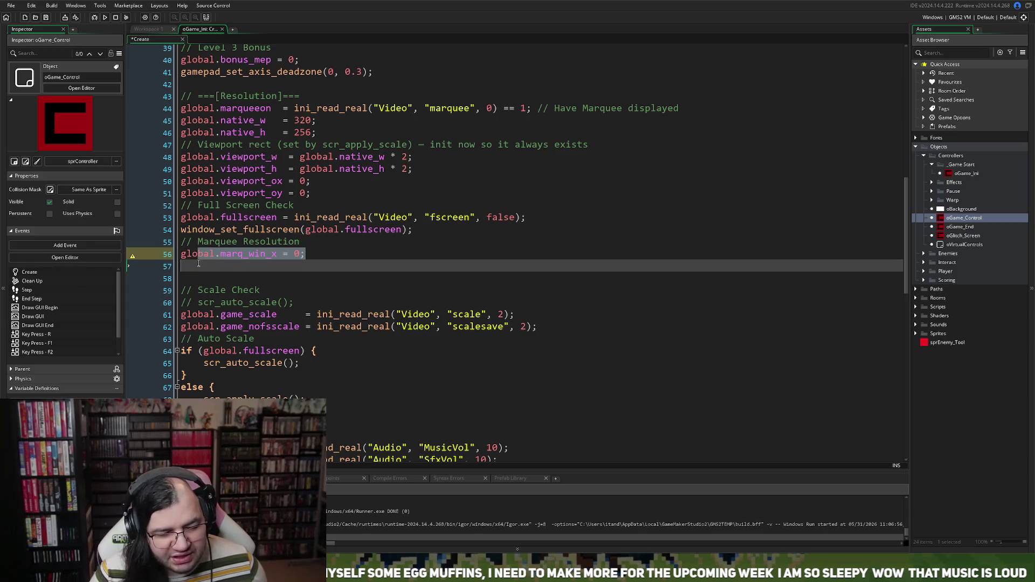
click(217, 265)
key(ctrl+v)
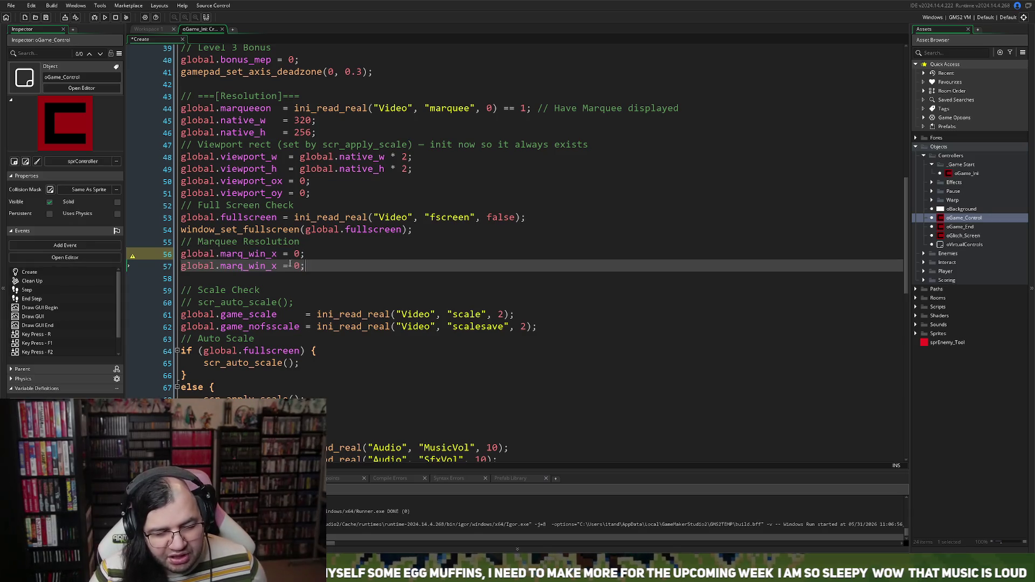
drag(277, 266, 269, 267)
text(y)
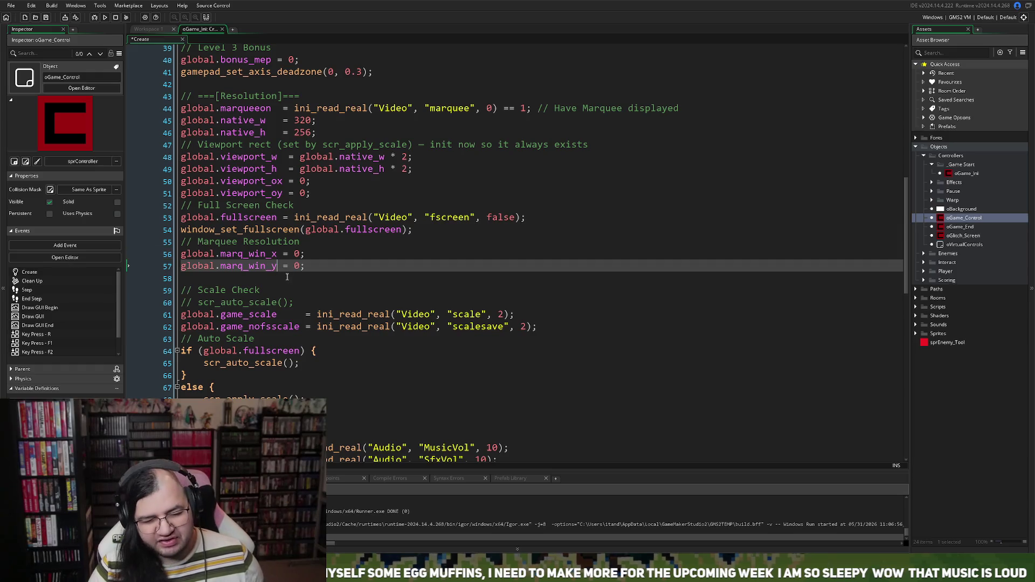
click(303, 266)
key(Return)
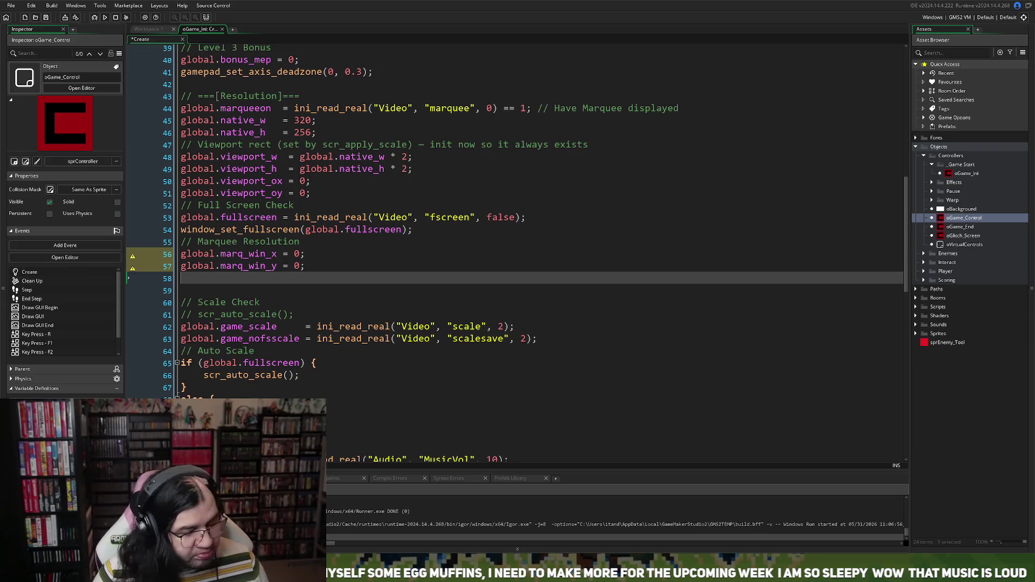
Duplicate the global.marq_win_y line below it, renamed to global.marq_win_w set to 0.
key(shift+Up)
key(ctrl+c)
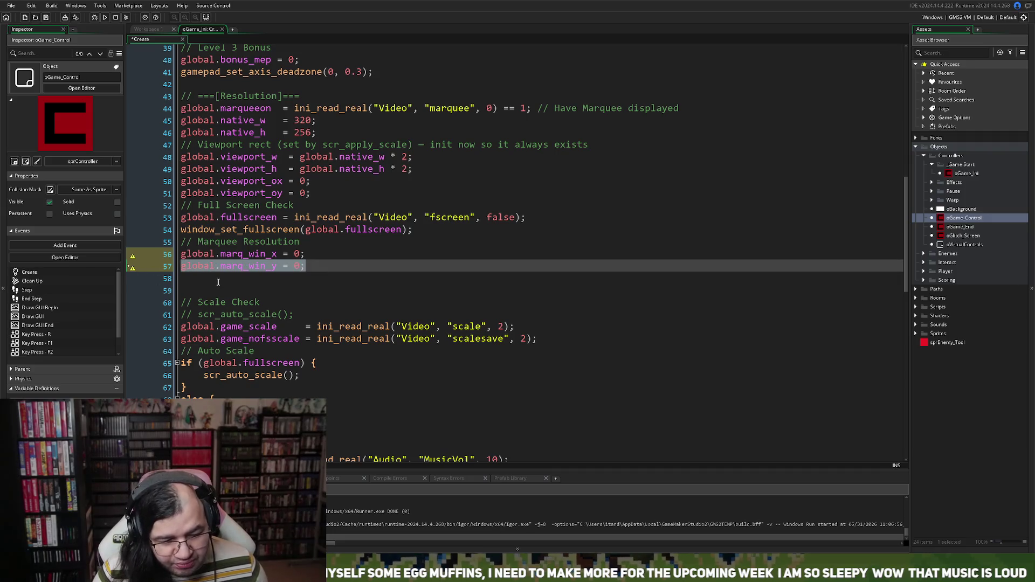
click(235, 280)
key(ctrl+v)
key(Left)
key(Left)
key(Left)
key(BackSpace)
text(w)
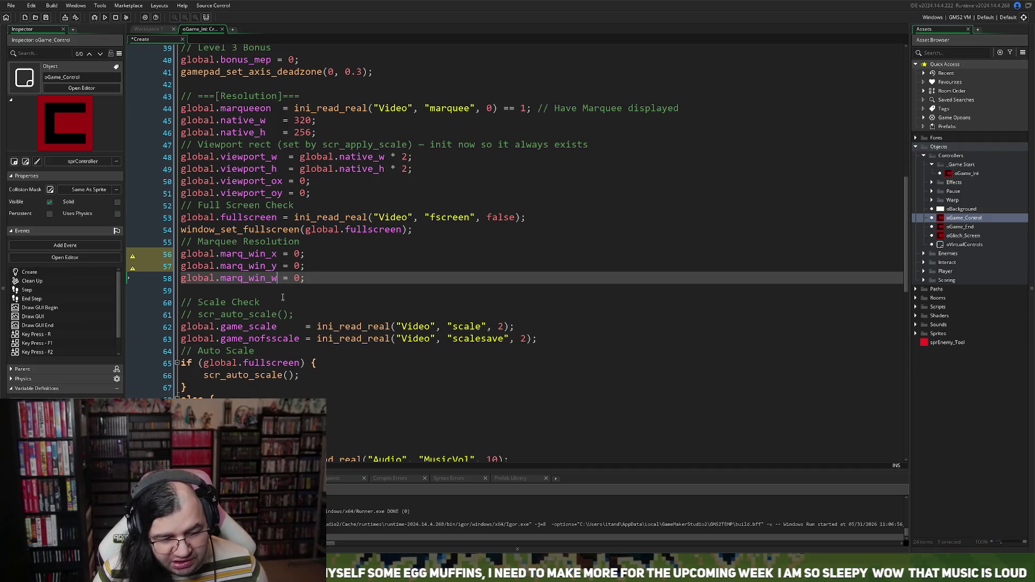
Add a global.marq_win_h = 0 line beneath it, followed by a blank line.
click(277, 291)
key(ctrl+v)
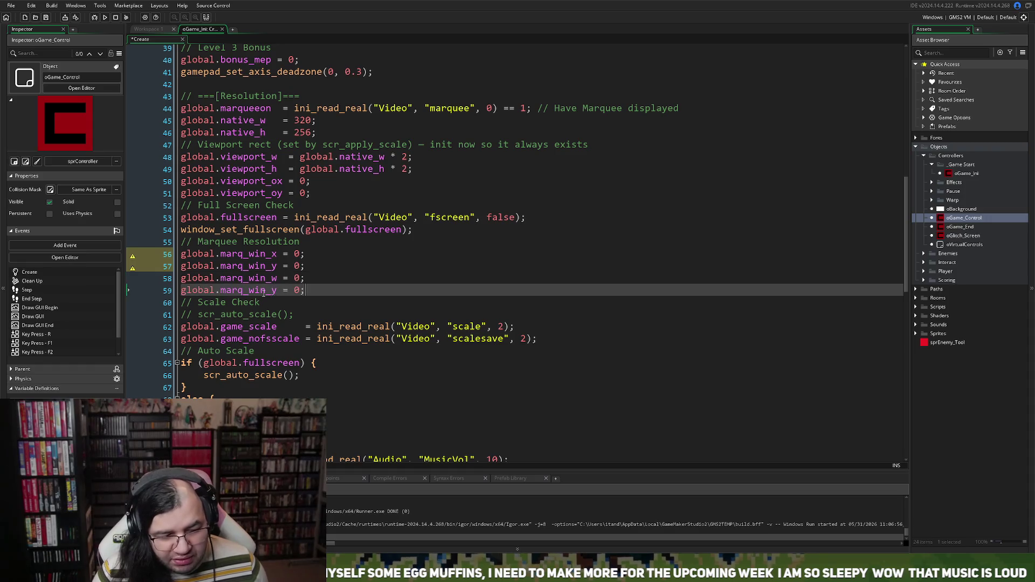
key(Left)
key(Left)
key(Left)
key(BackSpace)
text(h)
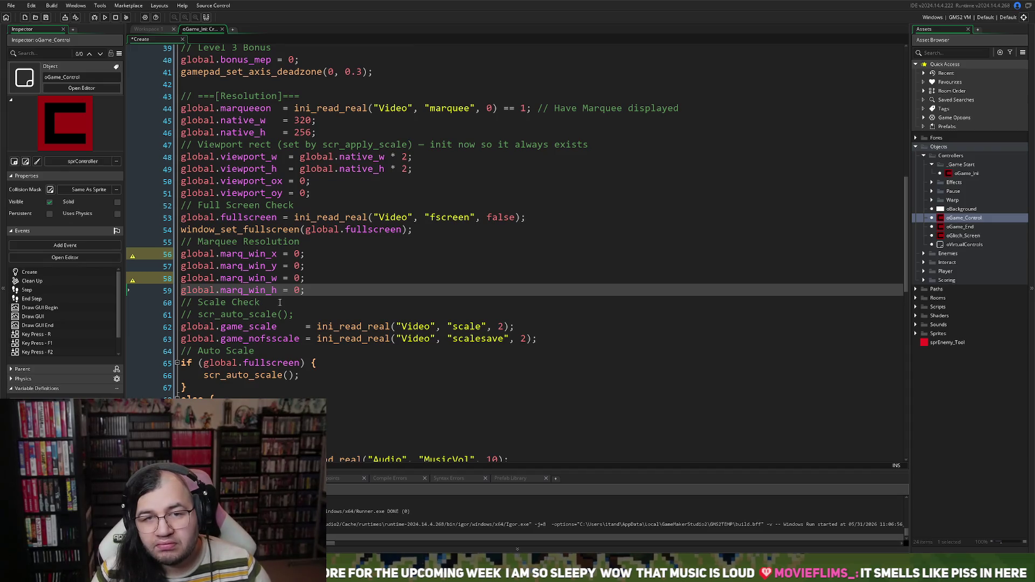
click(315, 290)
key(Return)
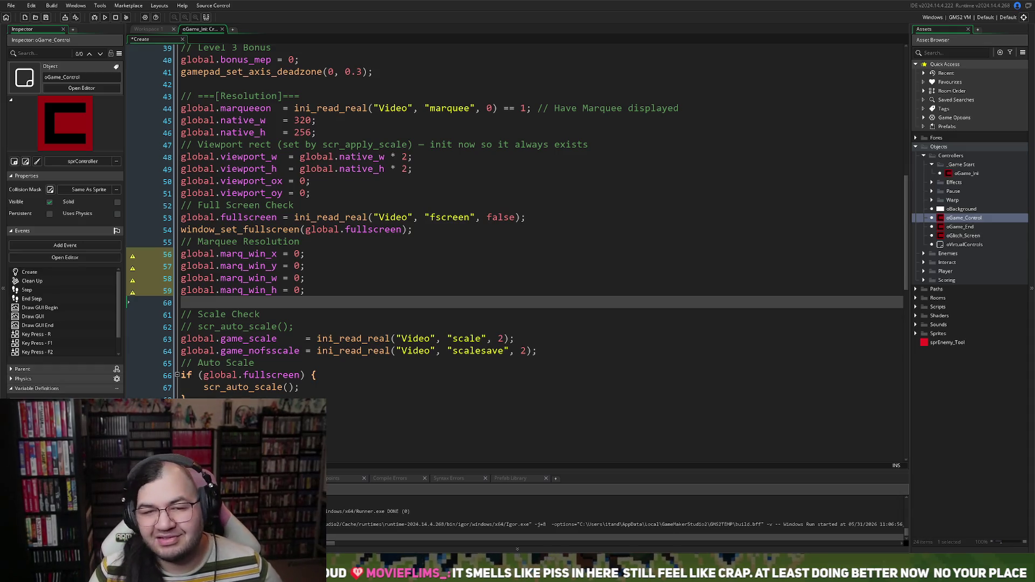
click(587, 292)
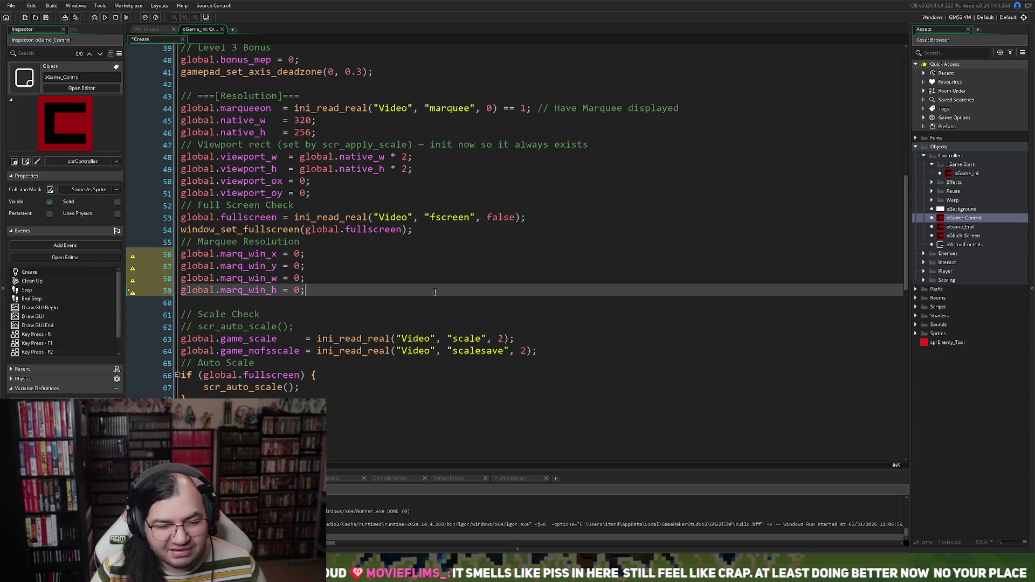
Scroll down the Create event and open scr_apply_scale in its own tab.
scroll(363, 331, down, 2)
scroll(363, 331, down, 1)
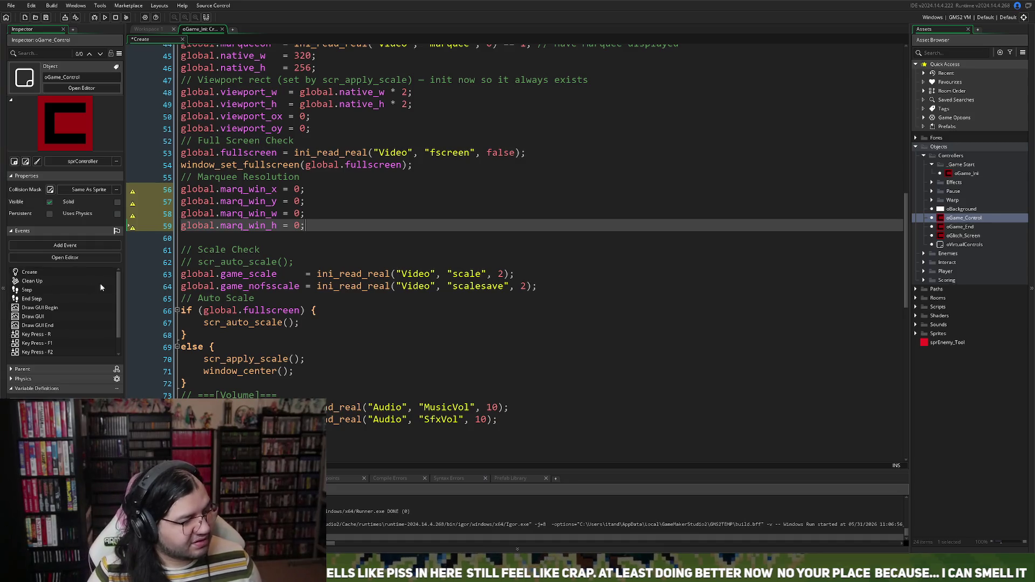
scroll(276, 310, down, 2)
middle_click(277, 310)
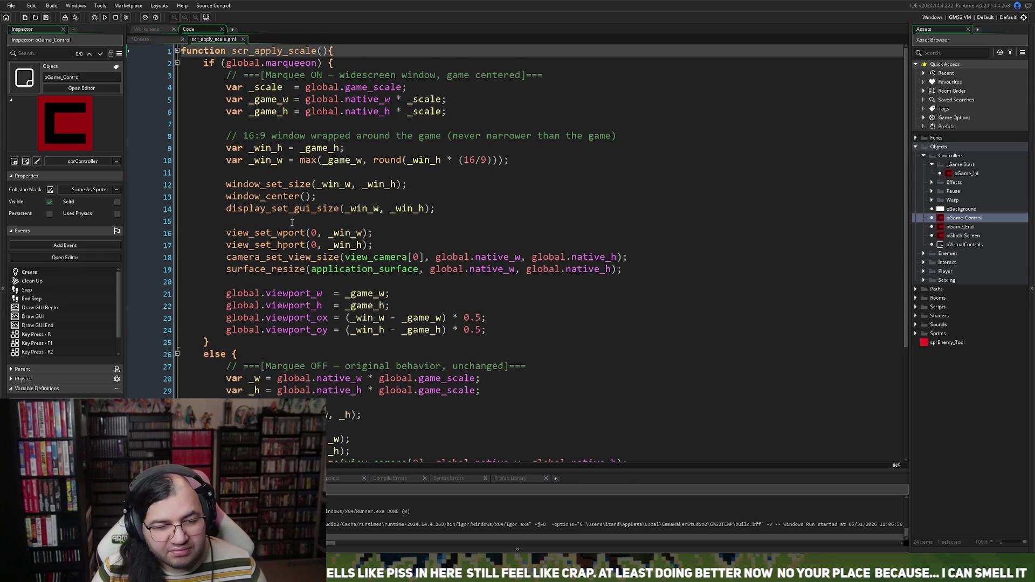
Look over the scr_apply_scale code, bringing up and dismissing editing options on the _game_w line.
scroll(293, 221, down, 2)
scroll(271, 244, down, 1)
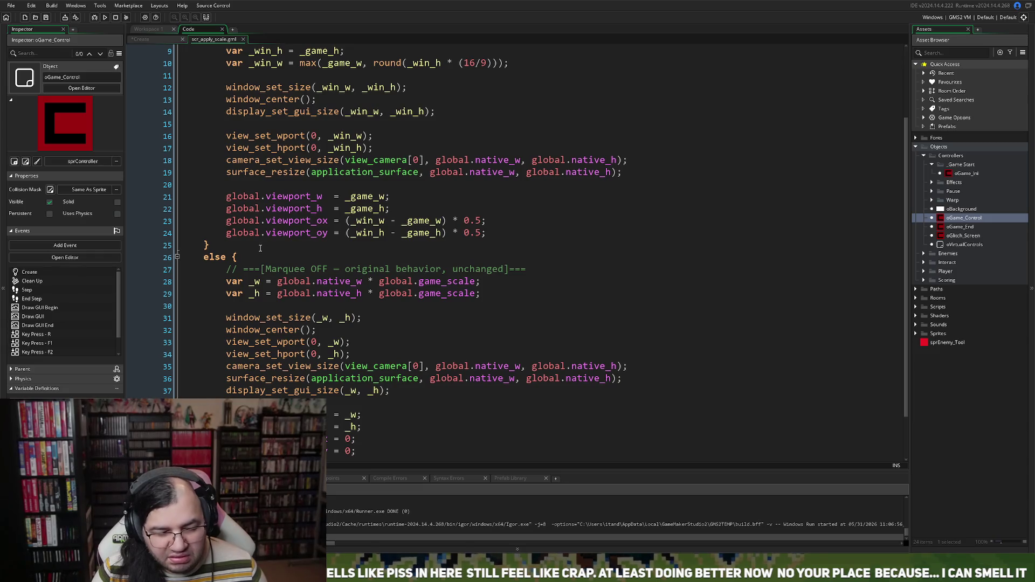
scroll(263, 249, up, 3)
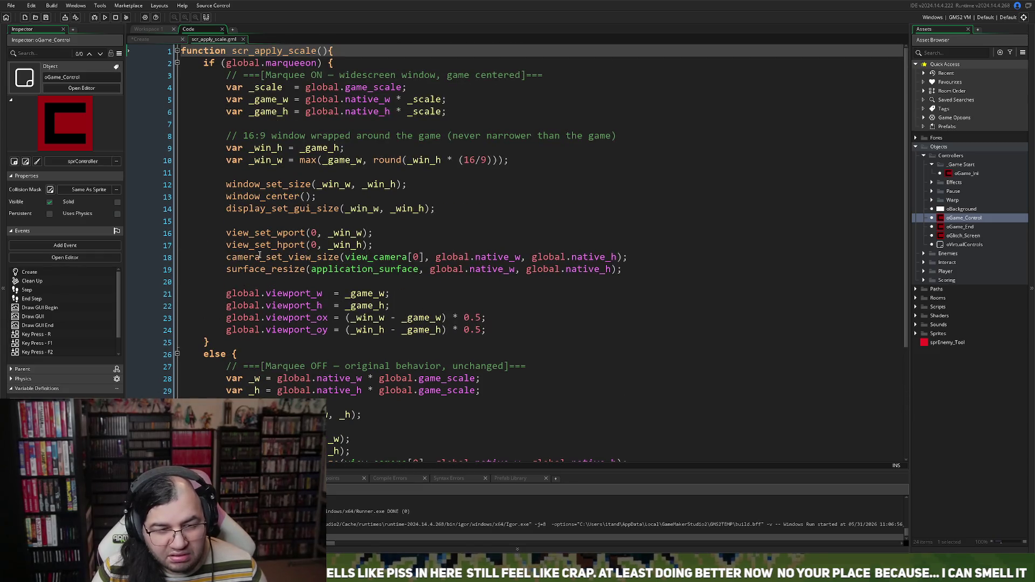
scroll(259, 255, down, 3)
right_click(259, 256)
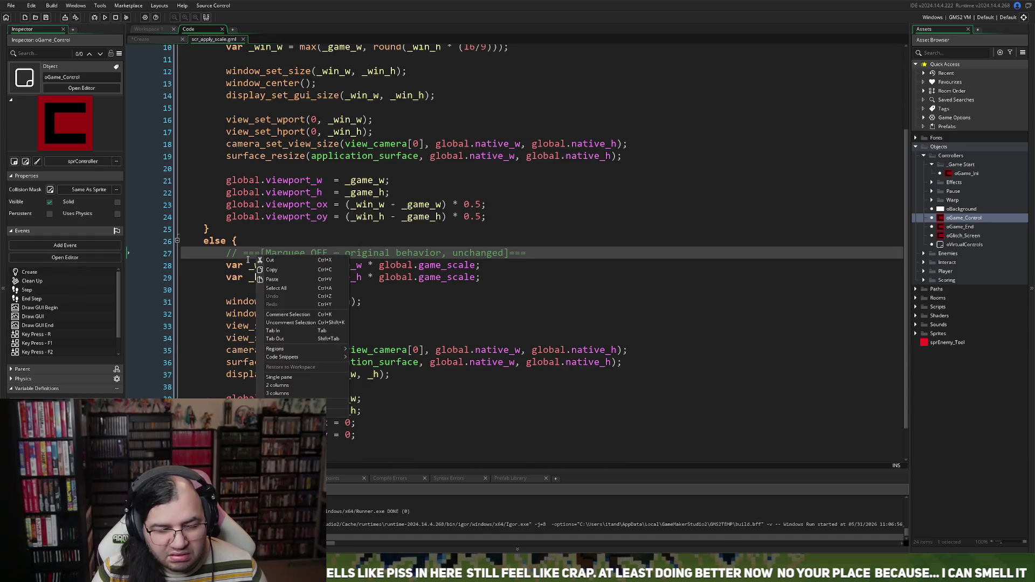
key(Escape)
scroll(242, 271, up, 2)
scroll(242, 272, up, 2)
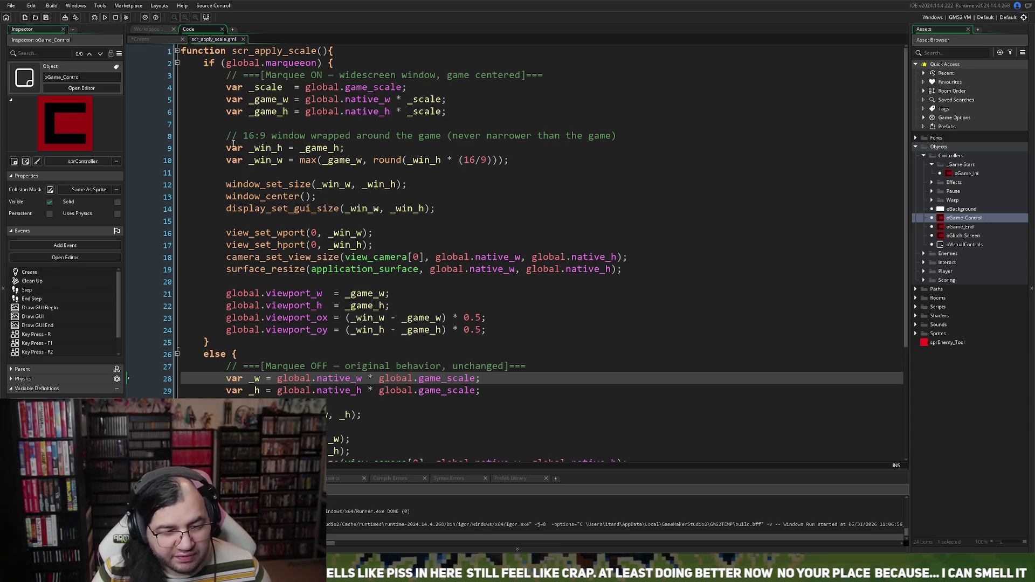
right_click(281, 103)
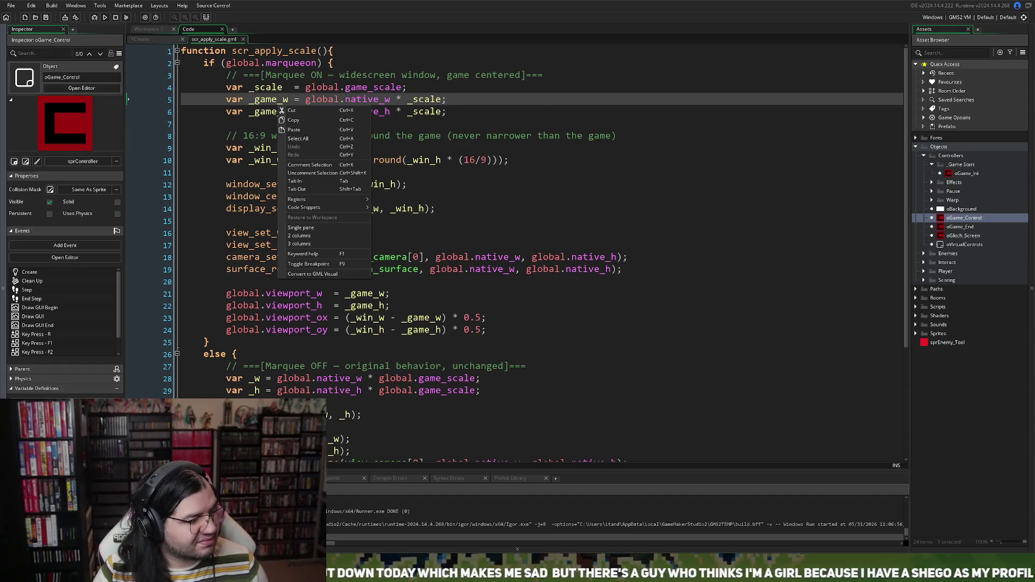
click(216, 257)
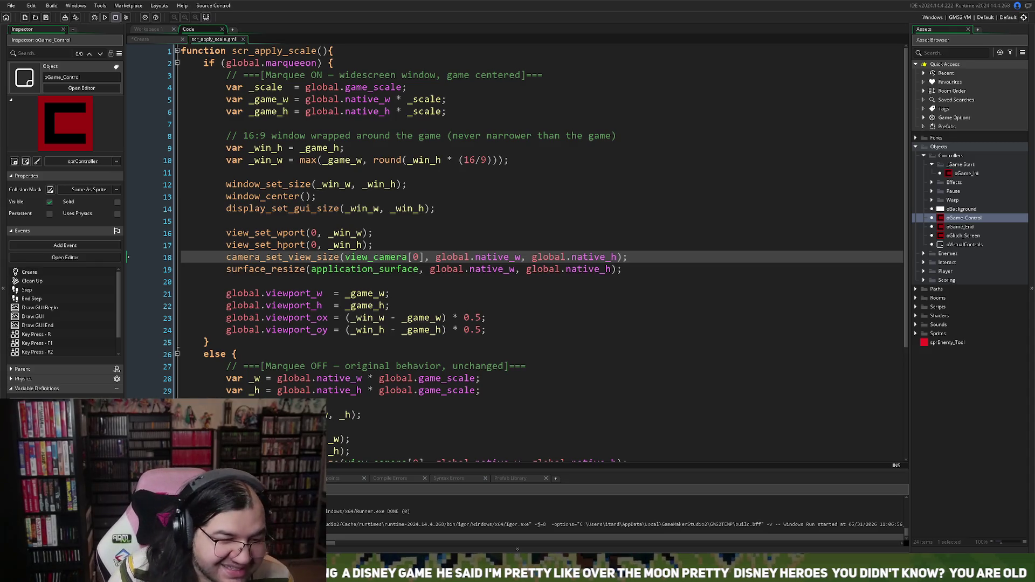
click(105, 17)
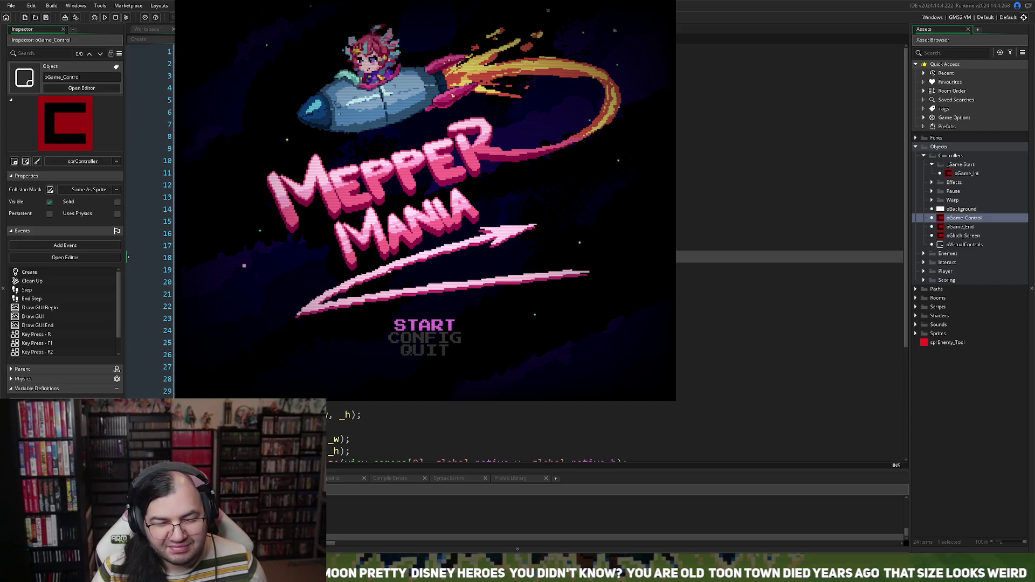
End the Mepper Mania test run with Escape, returning to the scr_apply_scale script.
key(Escape)
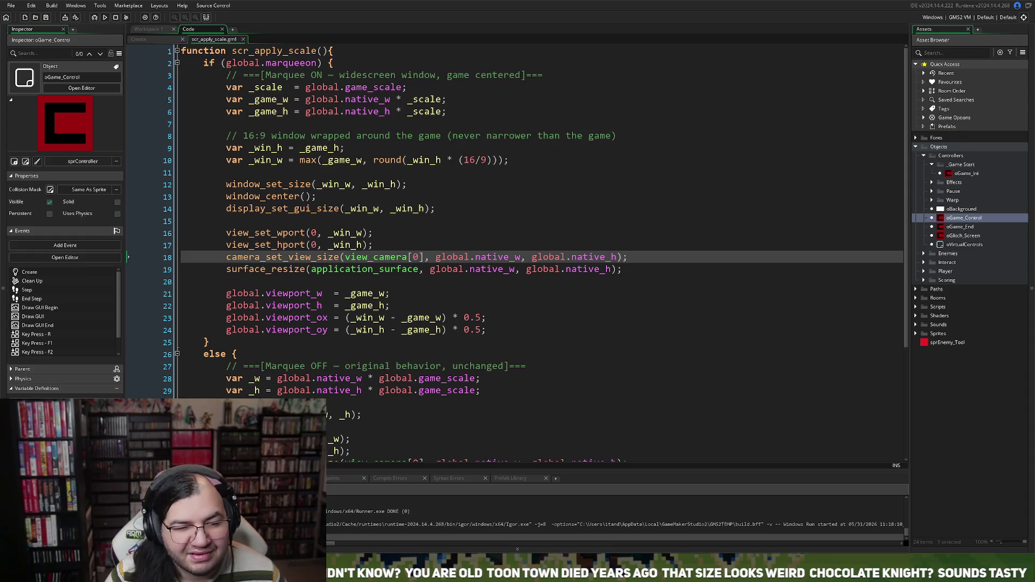
drag(214, 38, 153, 39)
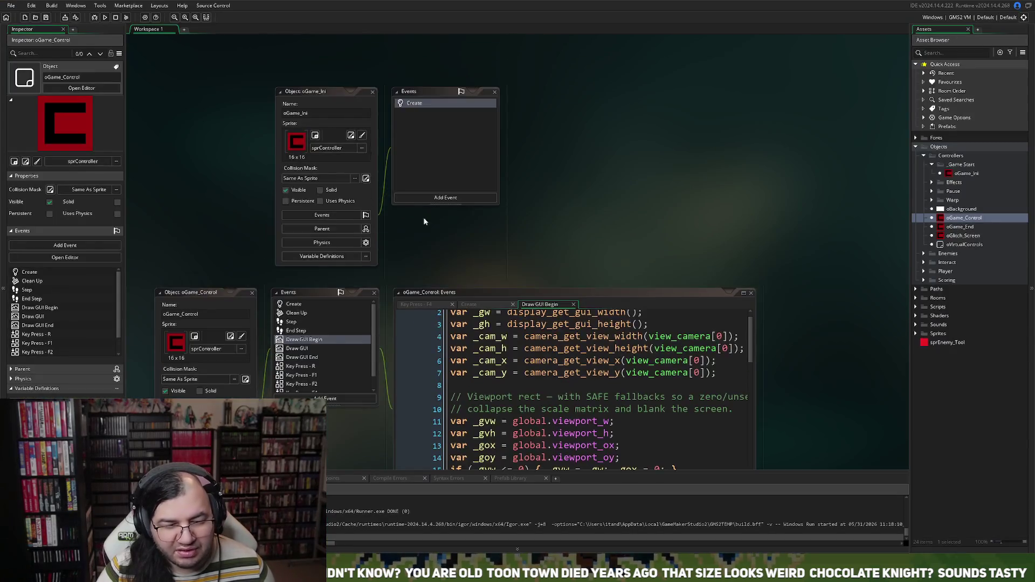
Open oGame_Ini's Create code plus oGame_Control's Draw GUI and Draw GUI End events.
double_click(432, 202)
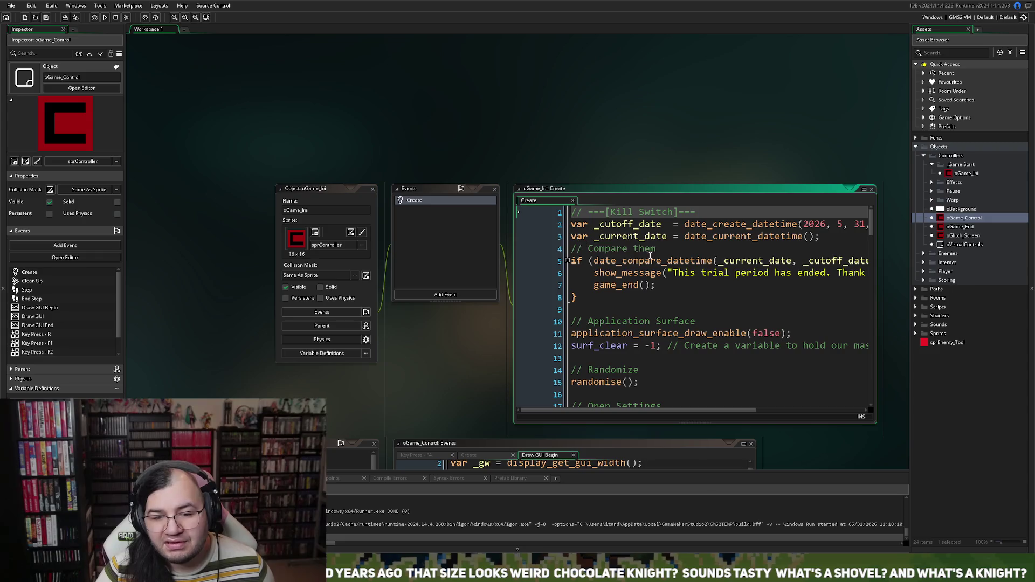
scroll(388, 243, down, 4)
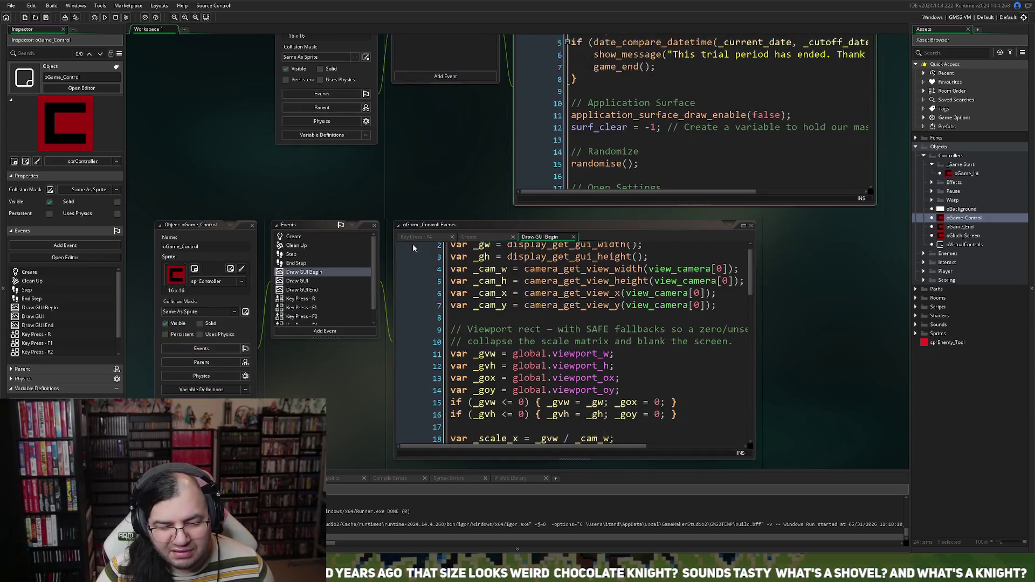
scroll(410, 245, down, 4)
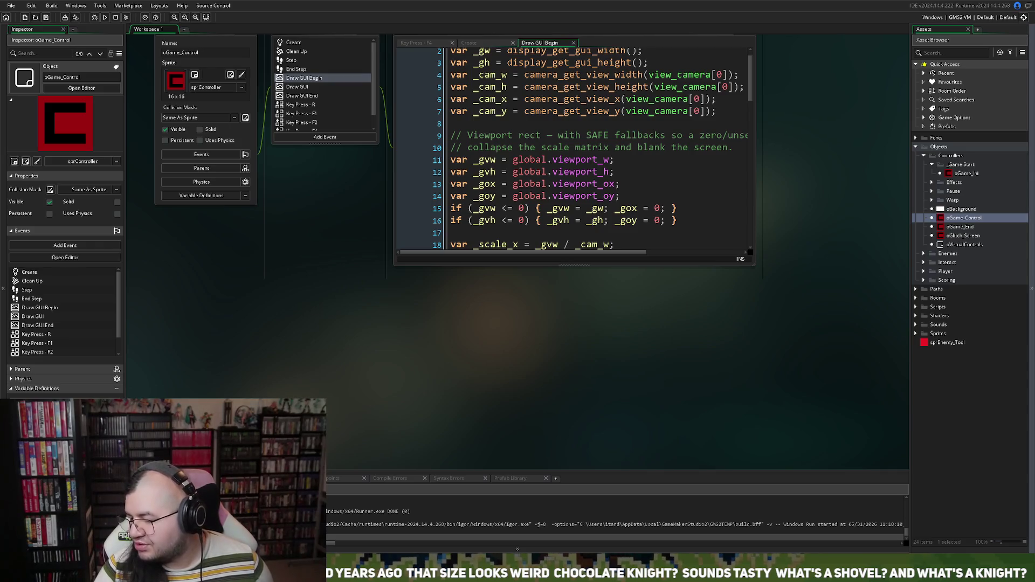
scroll(524, 202, up, 5)
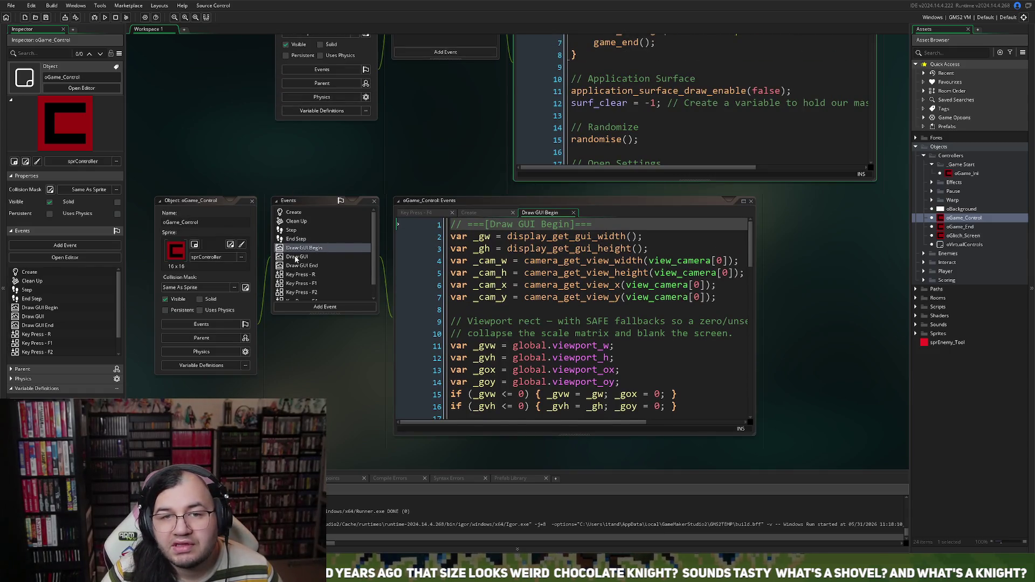
double_click(294, 259)
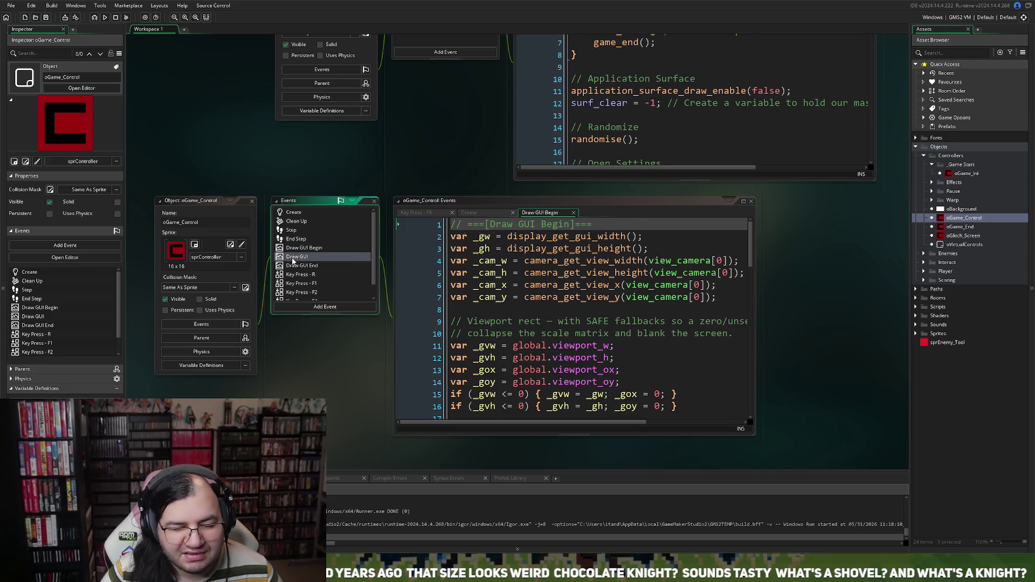
double_click(296, 266)
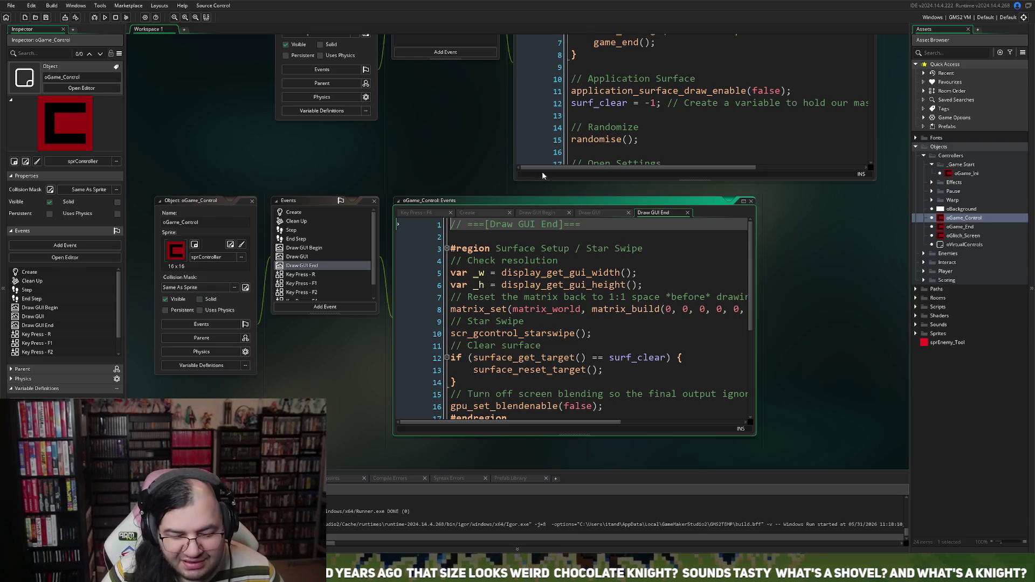
Expand Scripts > Resolution Scaling in the Asset Browser and open scr_apply_scale.
scroll(559, 201, up, 3)
scroll(559, 201, up, 1)
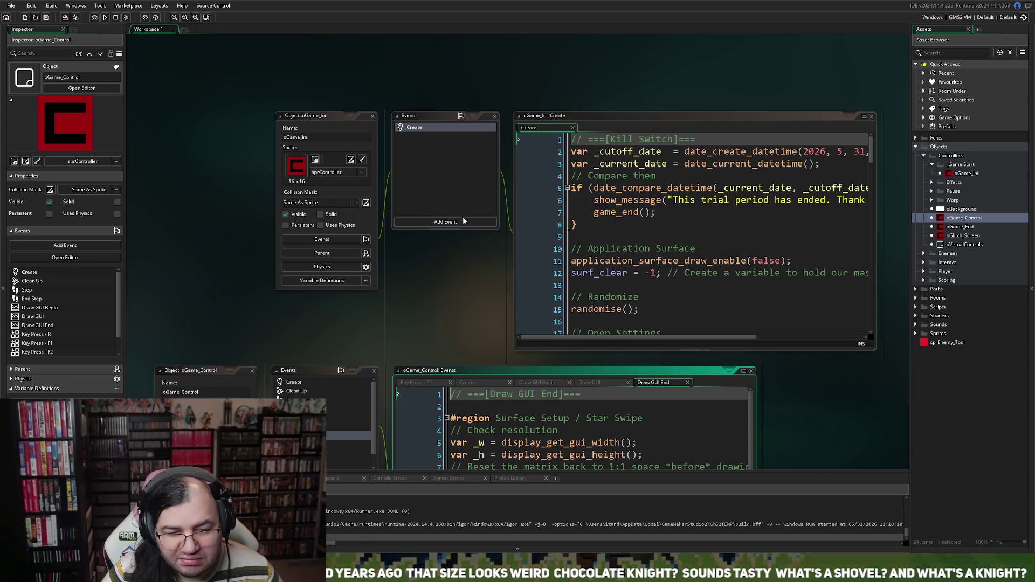
scroll(453, 250, down, 2)
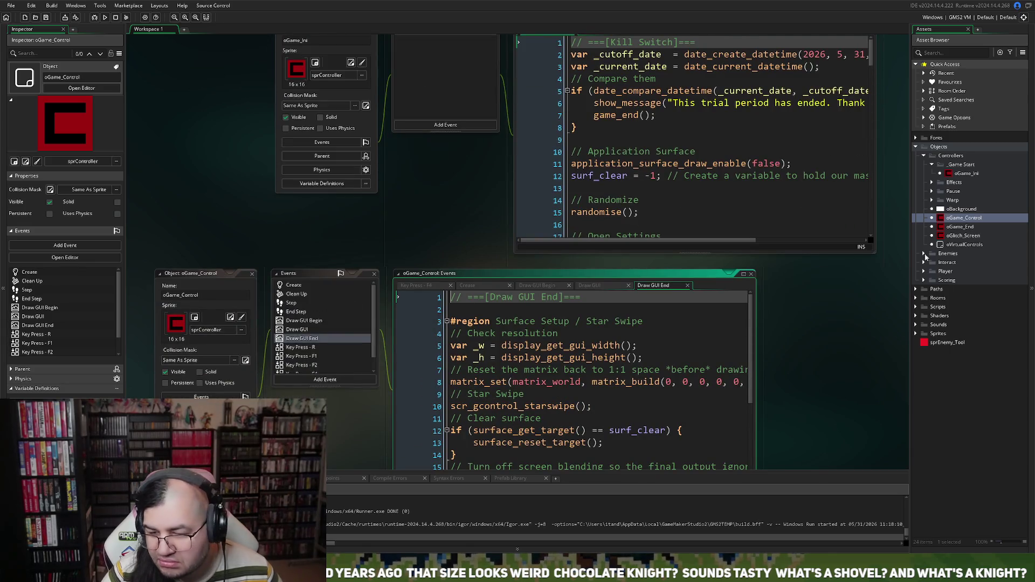
click(917, 307)
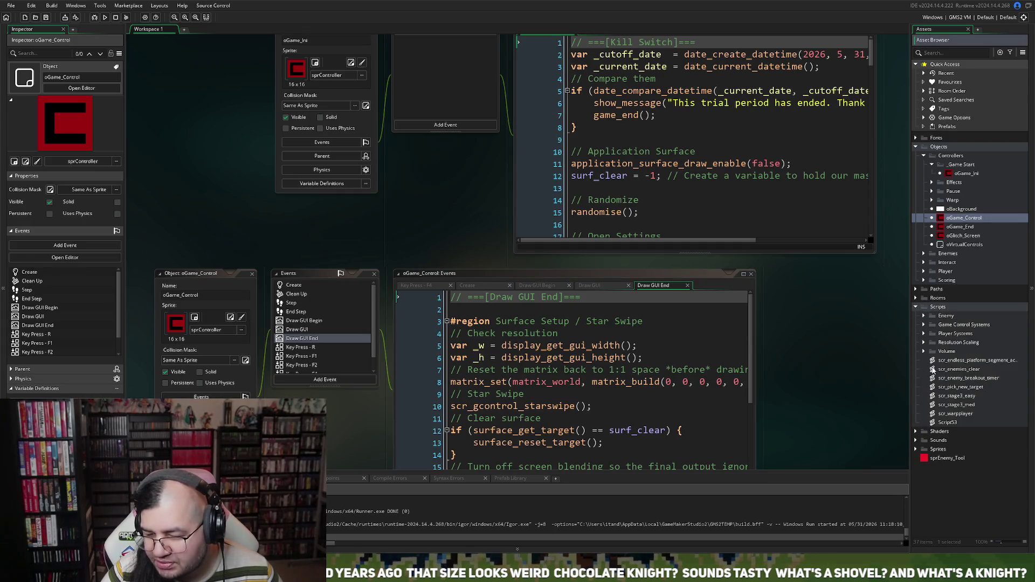
click(924, 325)
click(924, 325)
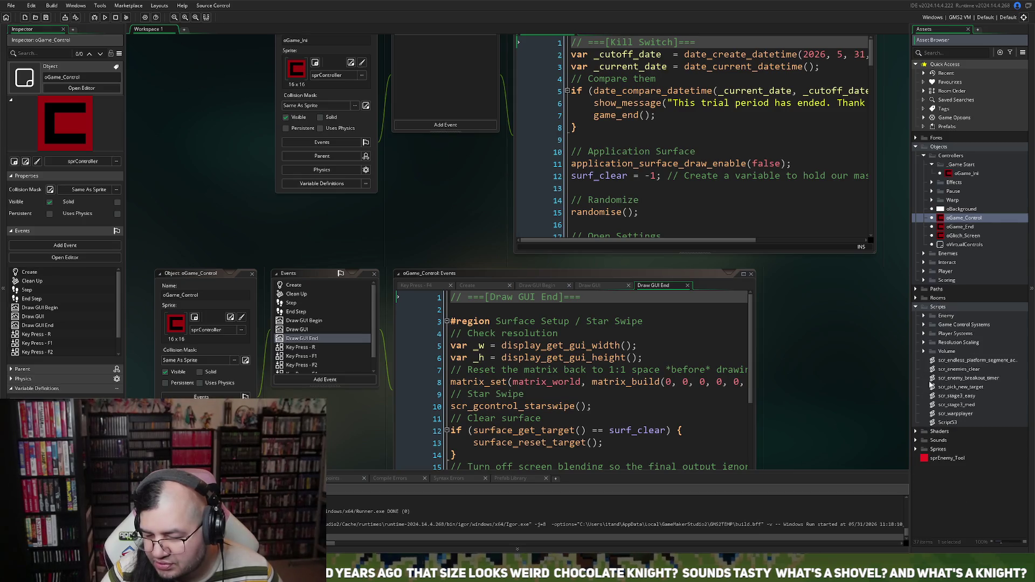
click(924, 343)
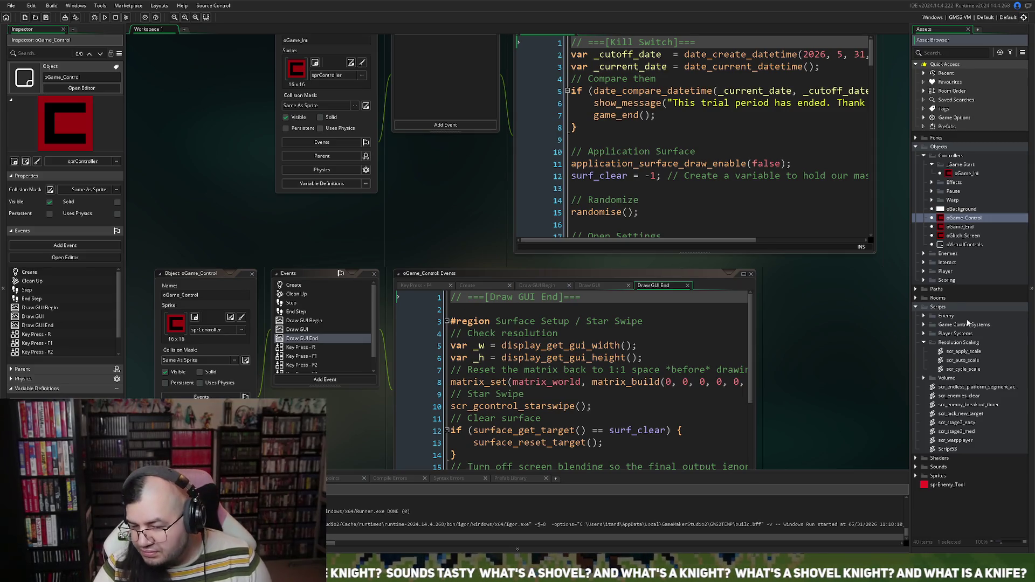
double_click(957, 353)
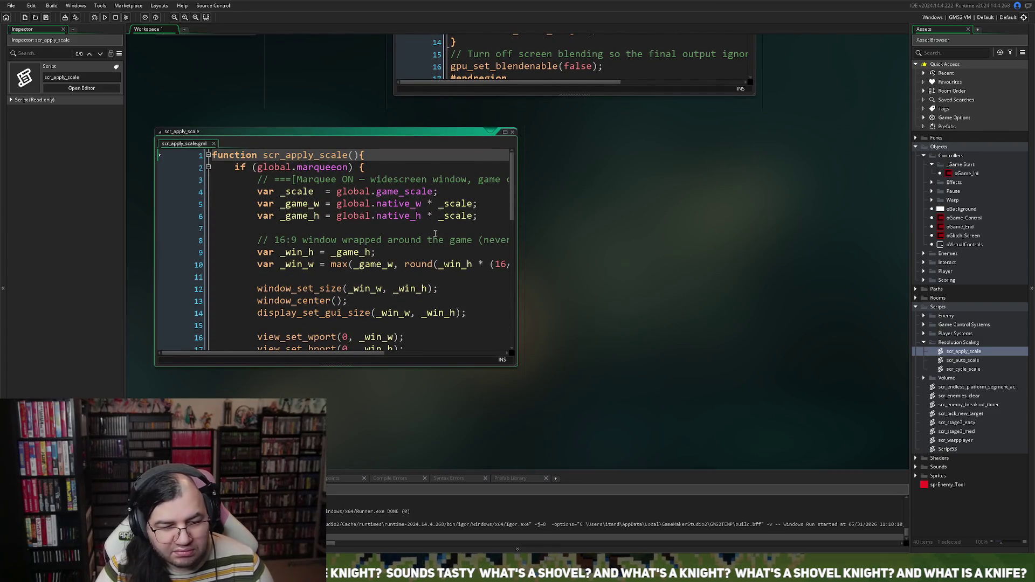
Review scr_apply_scale's code, then drag its editor out into a new, empty Workspace 2.
scroll(434, 237, down, 4)
scroll(428, 243, down, 2)
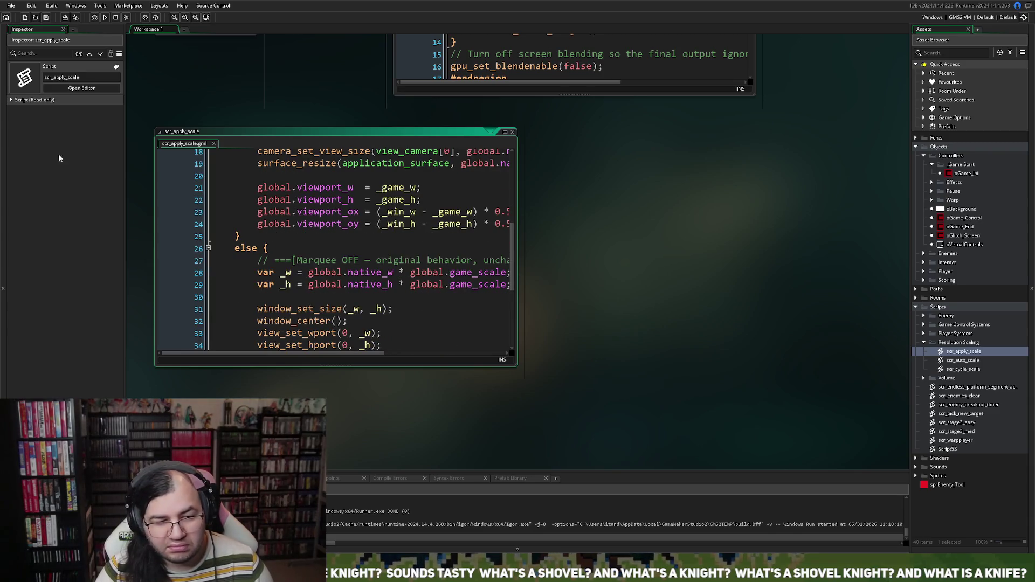
drag(458, 133, 448, 137)
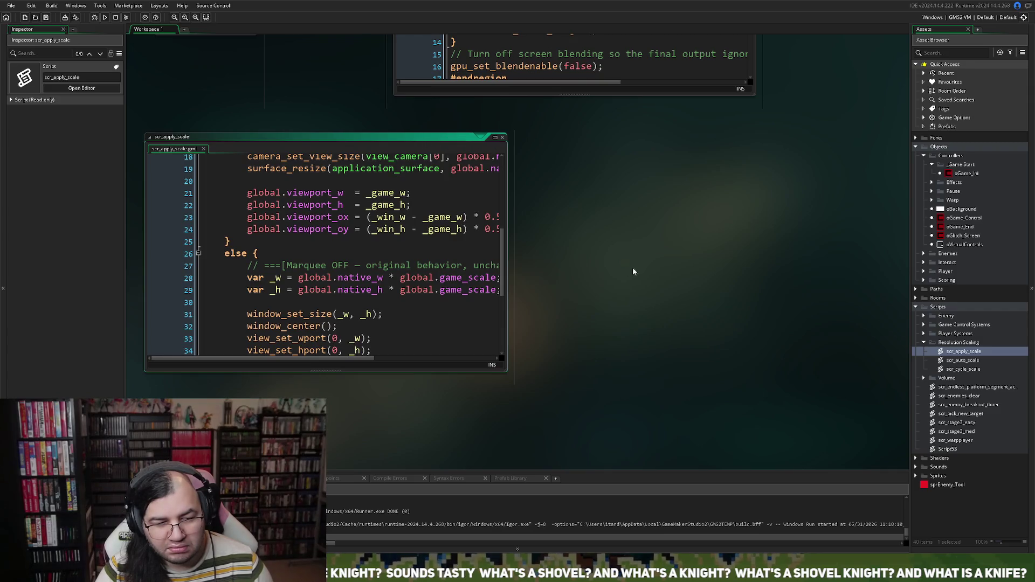
drag(344, 137, 601, 166)
click(759, 166)
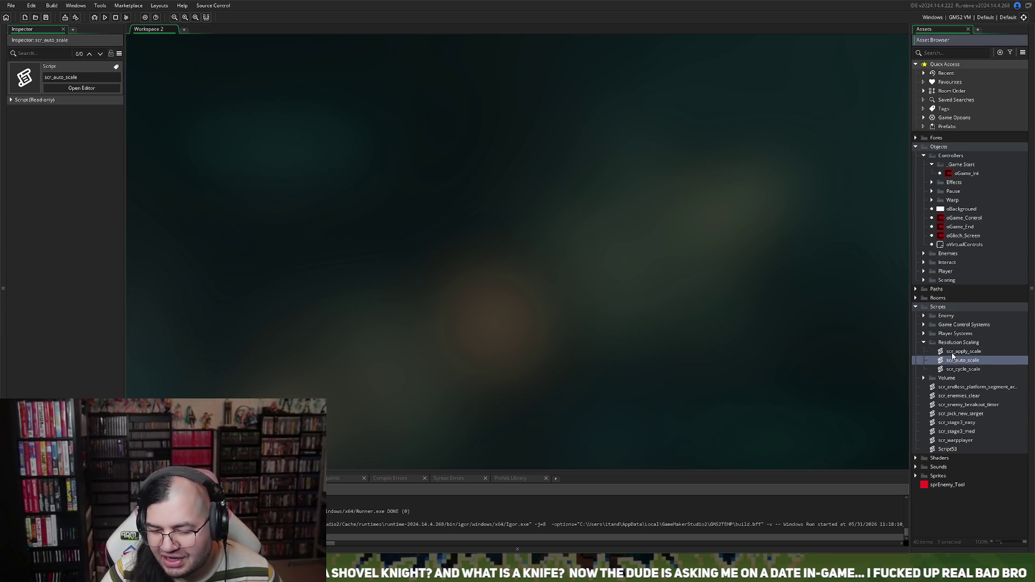
double_click(951, 355)
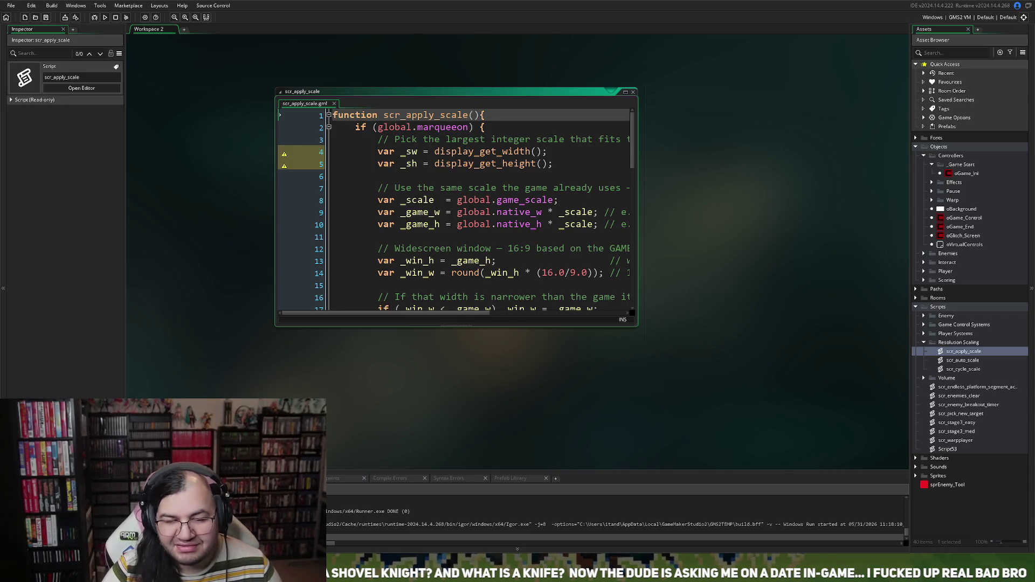
click(634, 92)
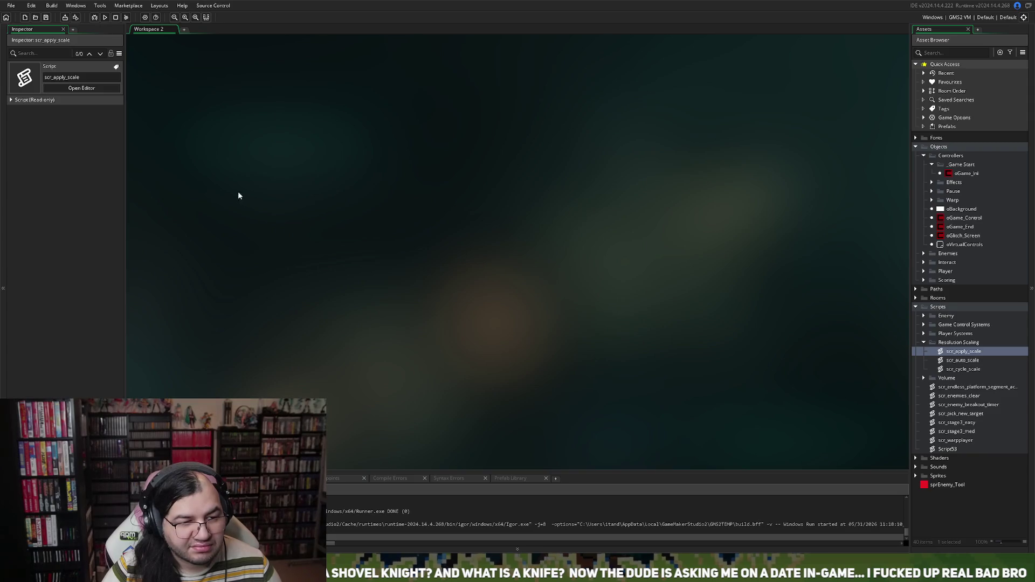
double_click(950, 356)
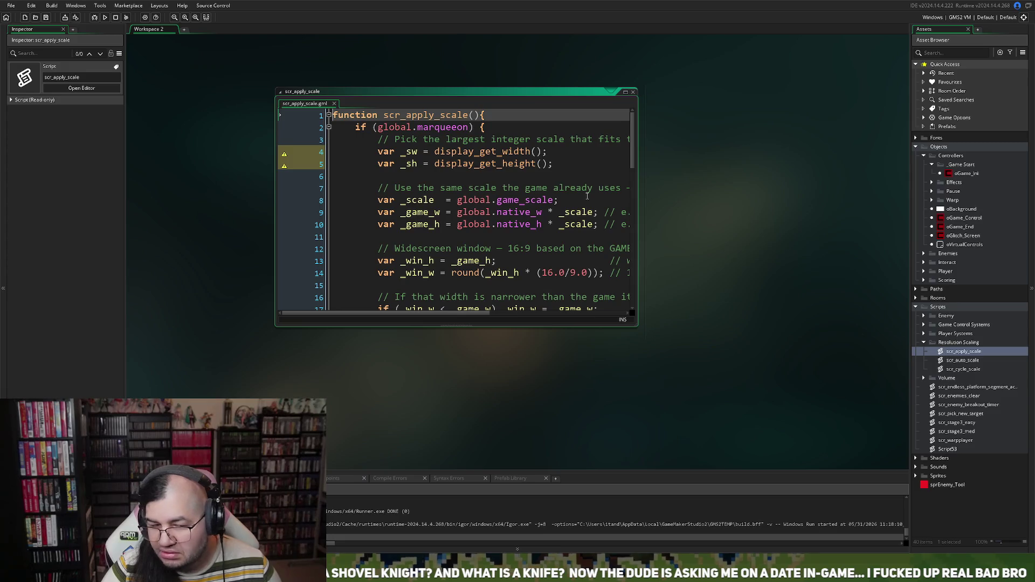
click(625, 92)
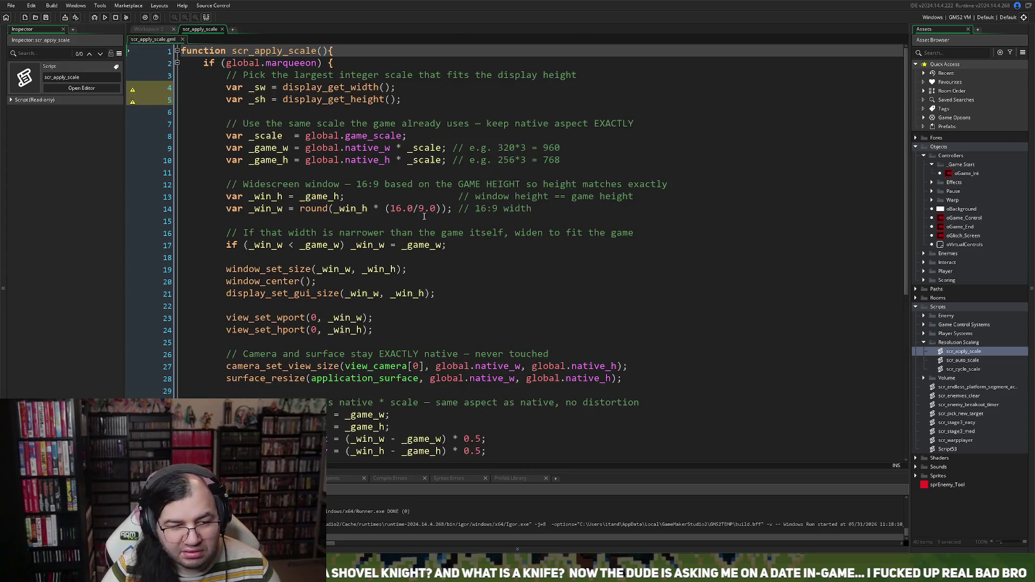
scroll(424, 216, down, 2)
scroll(393, 247, up, 2)
scroll(366, 253, down, 2)
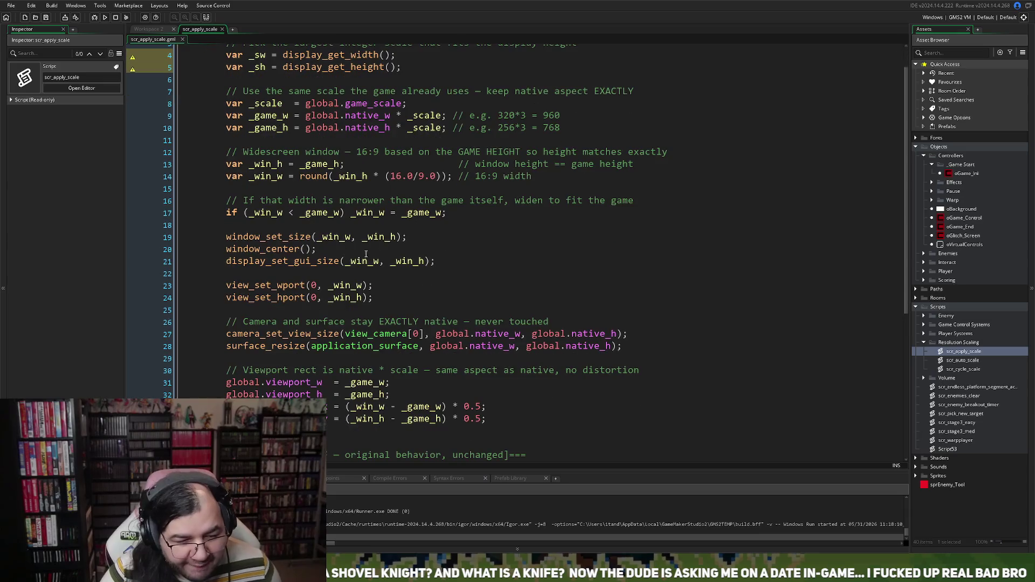
click(259, 262)
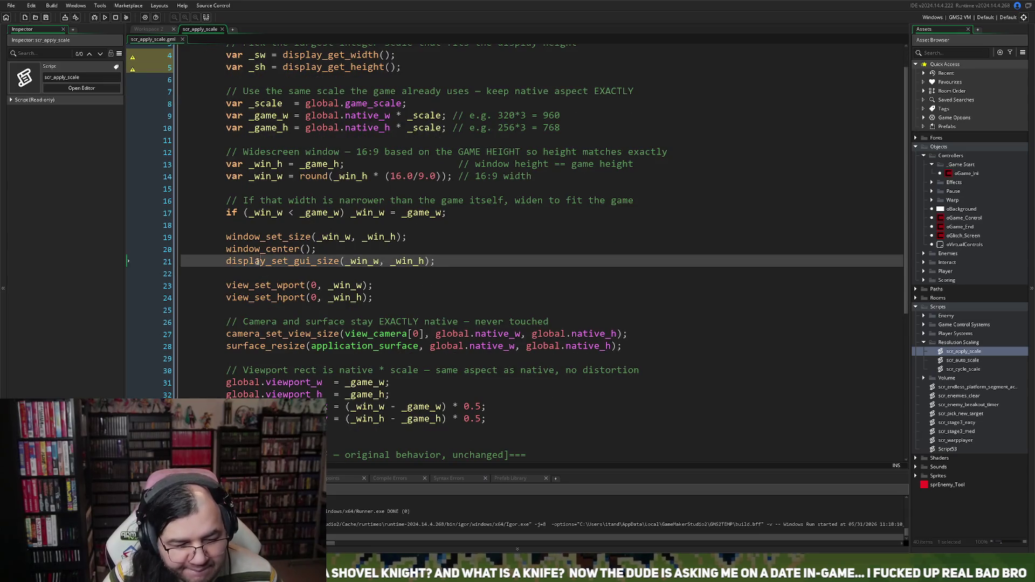
scroll(258, 269, down, 1)
scroll(258, 268, down, 2)
scroll(254, 281, down, 4)
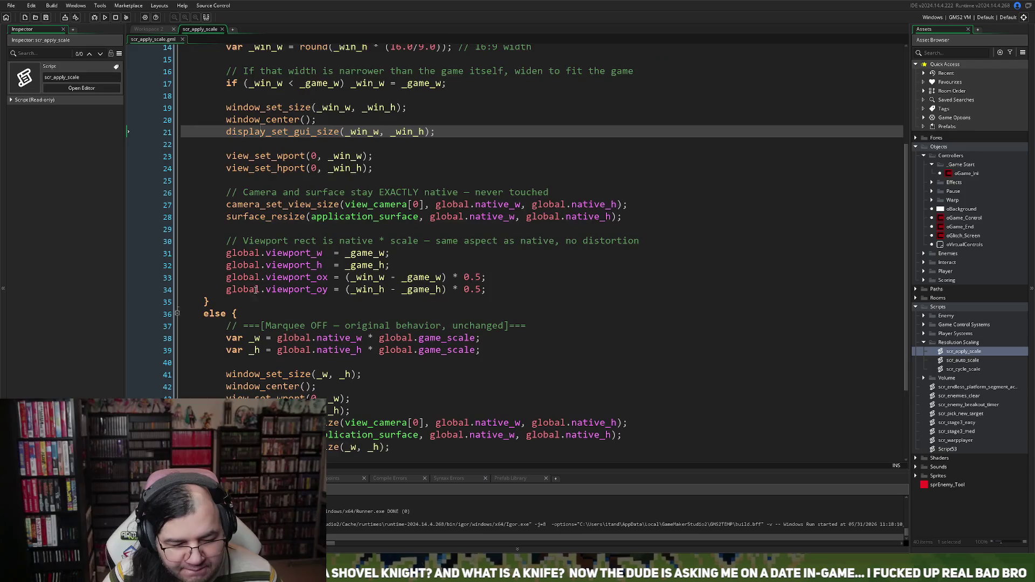
scroll(251, 292, down, 1)
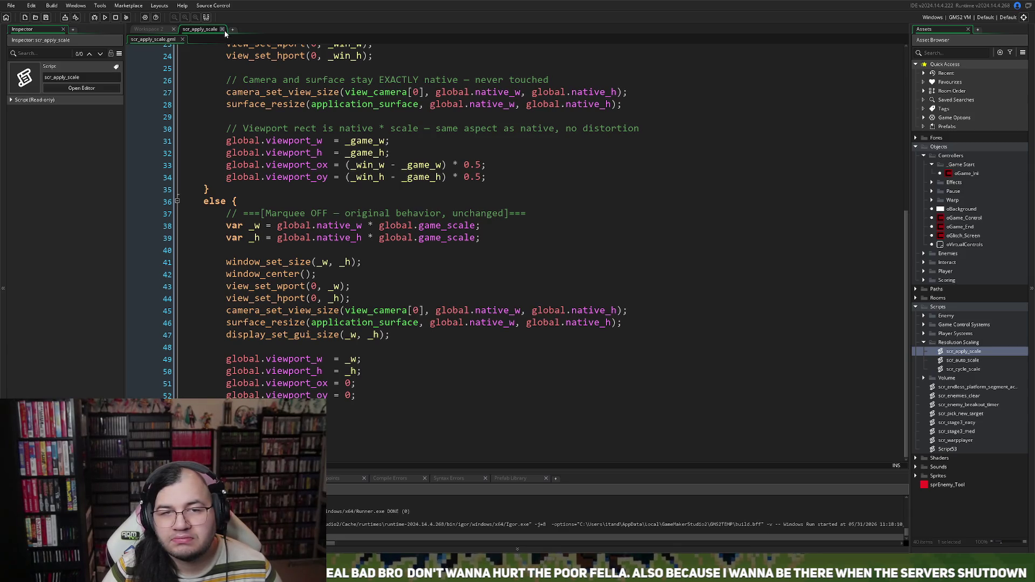
click(221, 29)
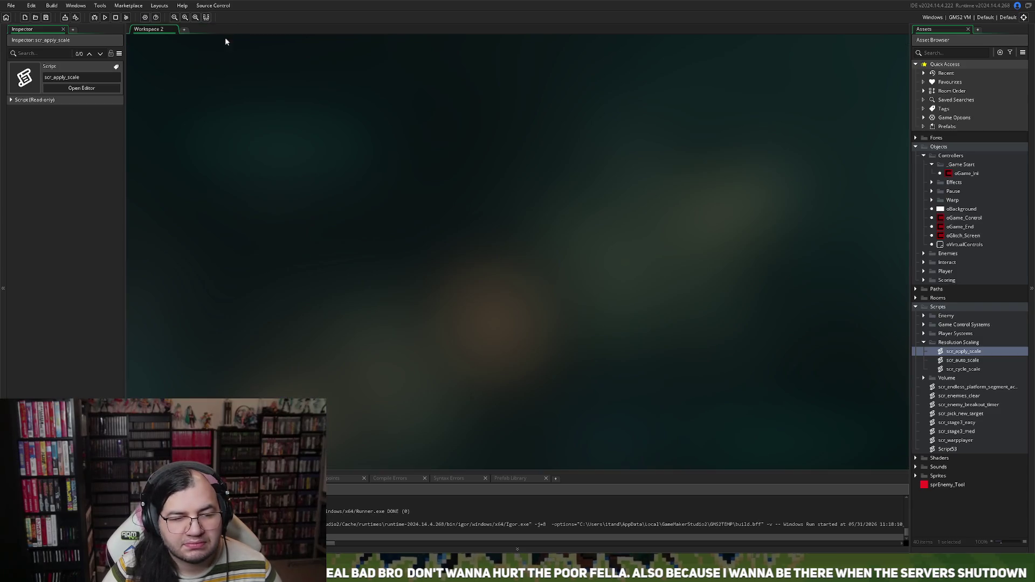
Dismiss the workspace and Inspector context menus and launch a test build of the game.
right_click(236, 111)
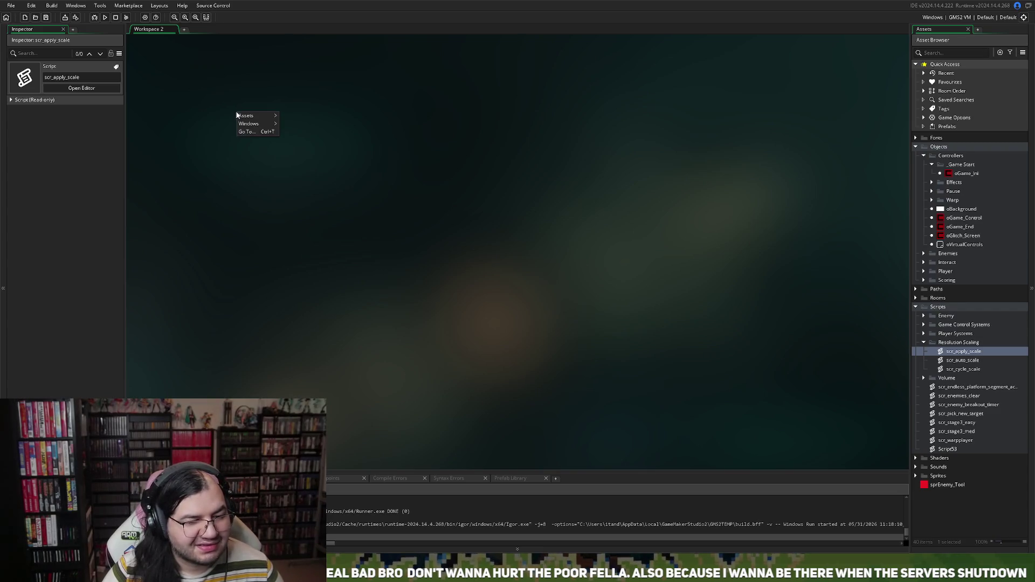
click(225, 100)
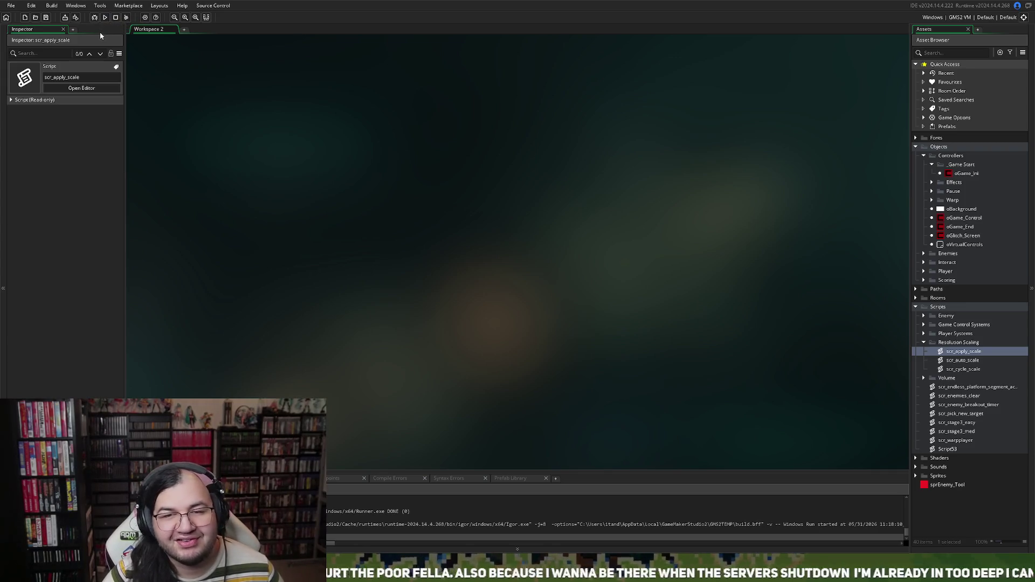
right_click(70, 40)
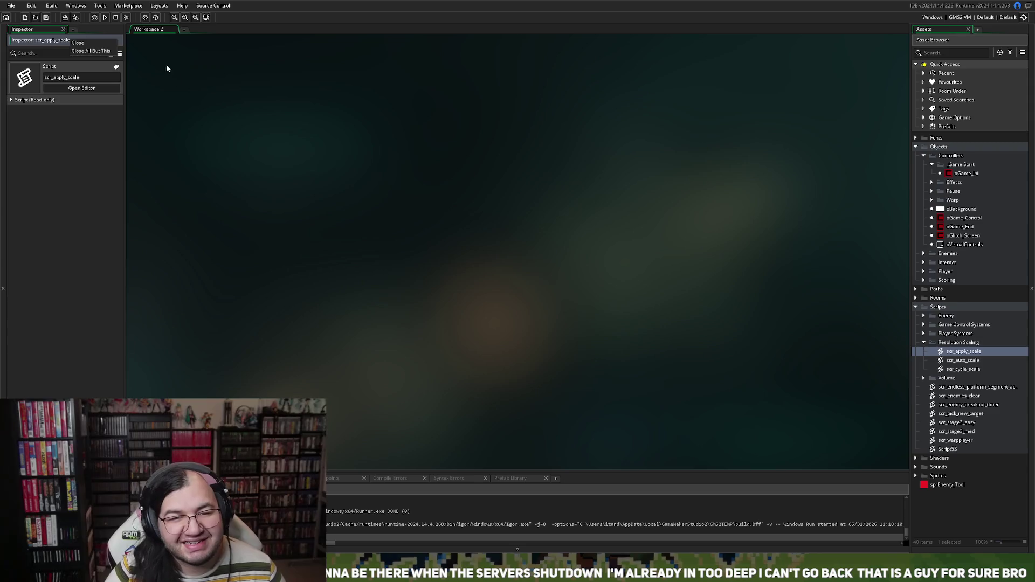
click(104, 19)
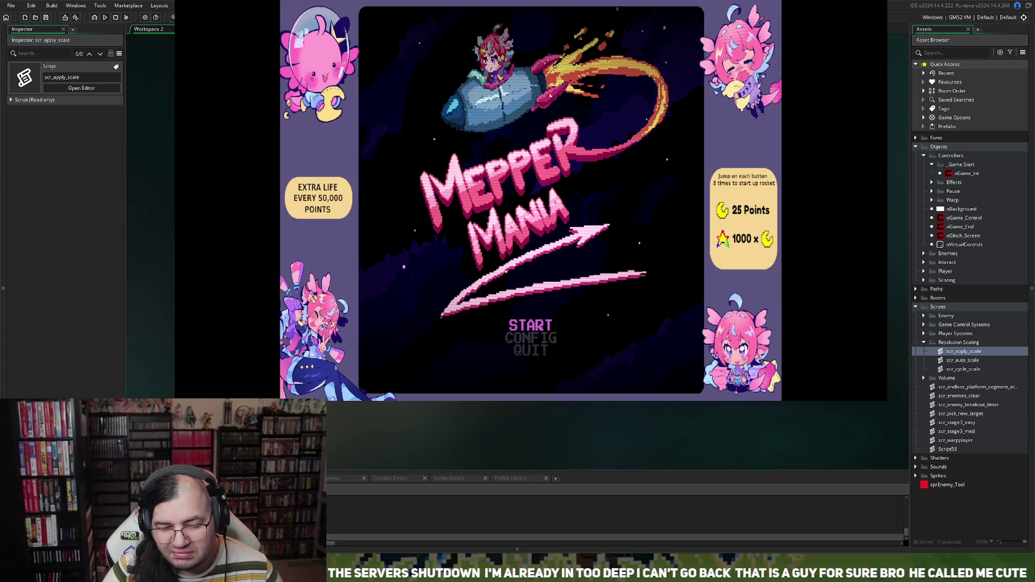
Quit the running Mepper Mania game from its title screen with Escape.
key(Escape)
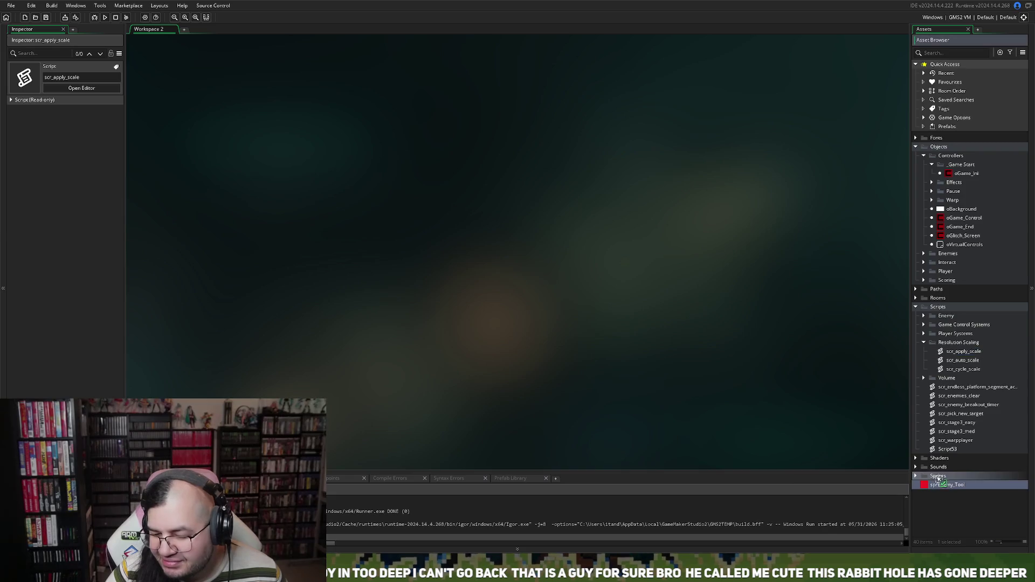
Browse the Sprites and Rooms asset folders, then close the IDE with Alt+F4.
click(935, 487)
scroll(928, 432, down, 1)
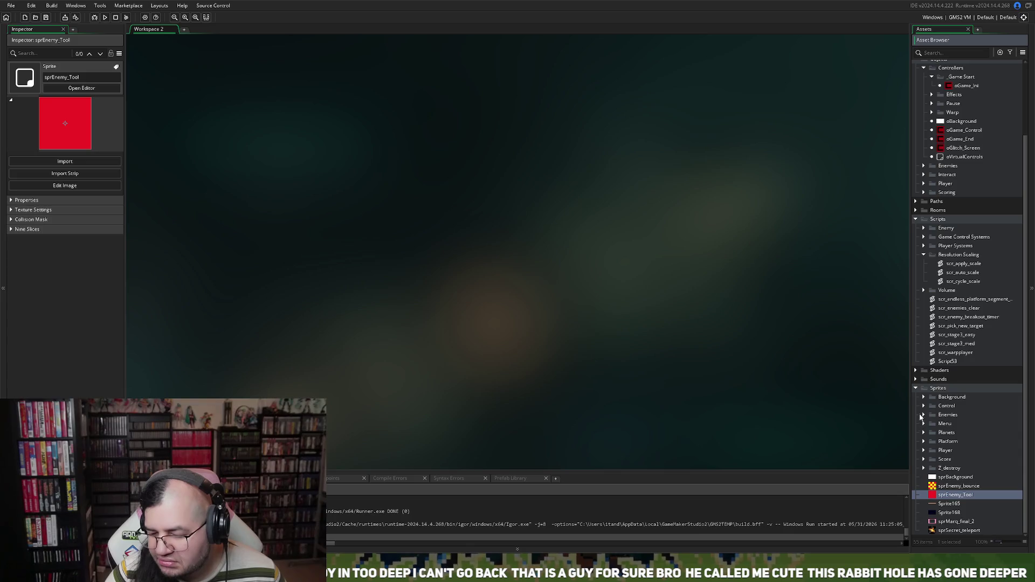
scroll(922, 416, up, 3)
right_click(690, 158)
click(235, 151)
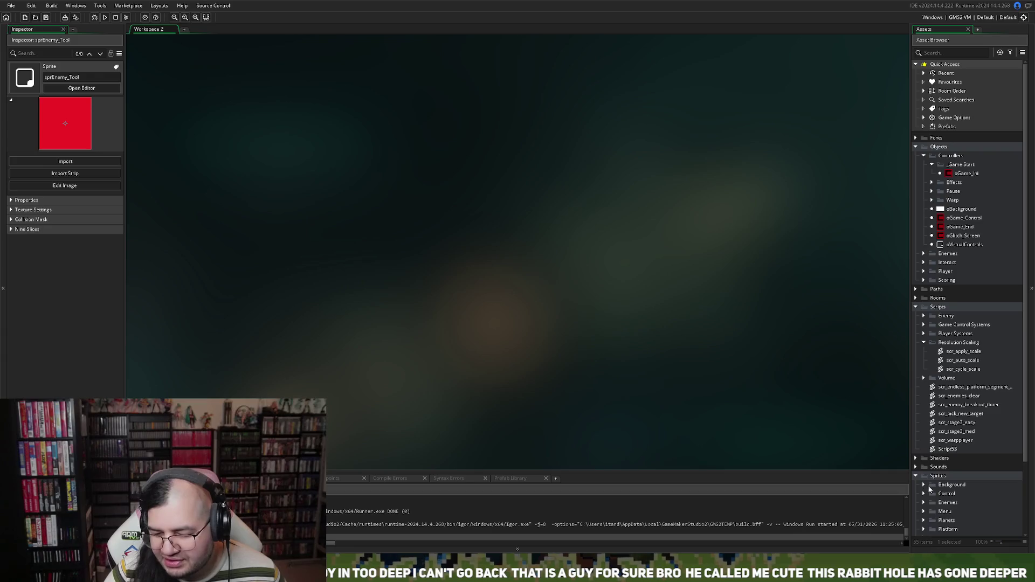
click(917, 300)
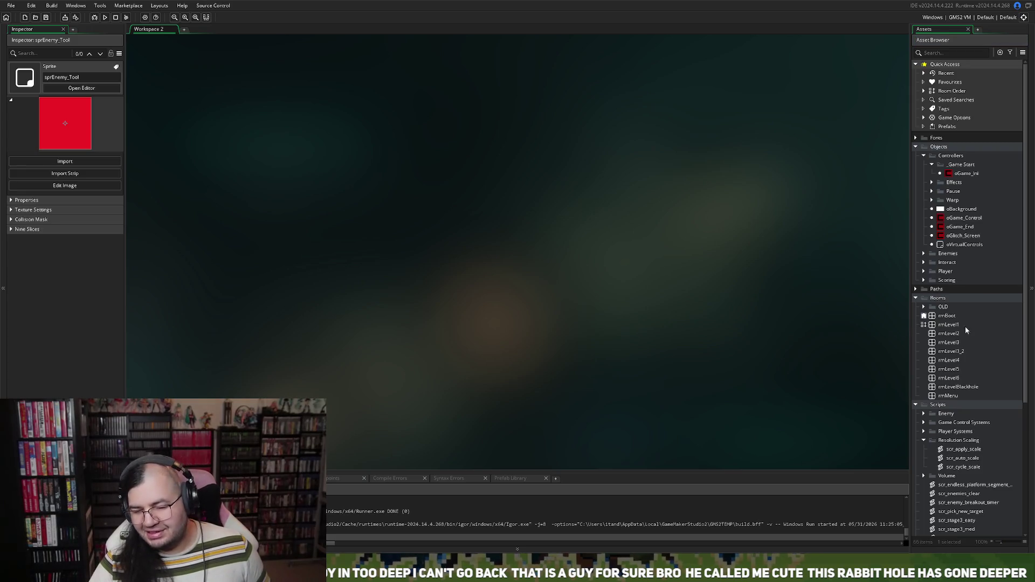
scroll(940, 332, down, 5)
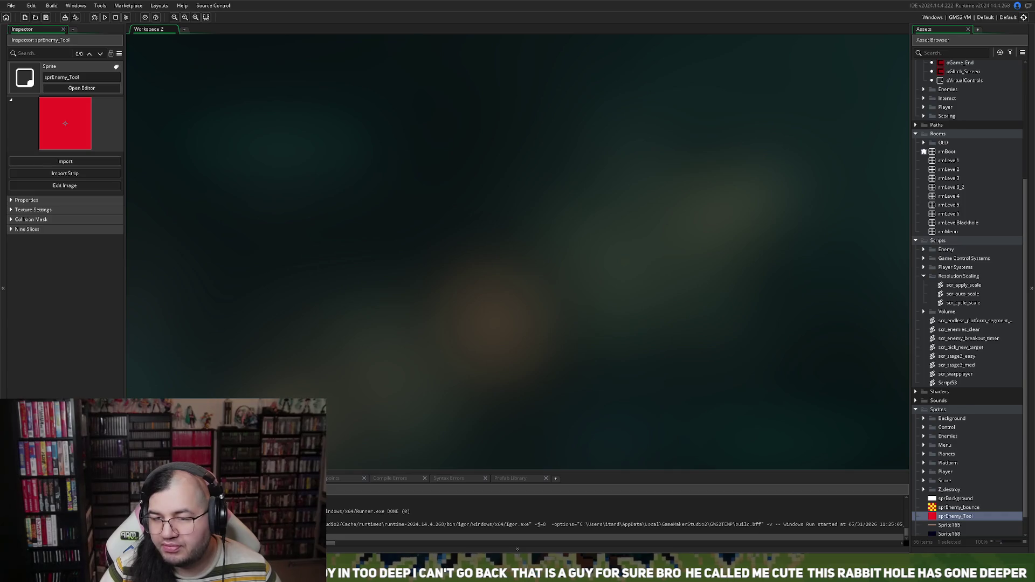
key(alt+F4)
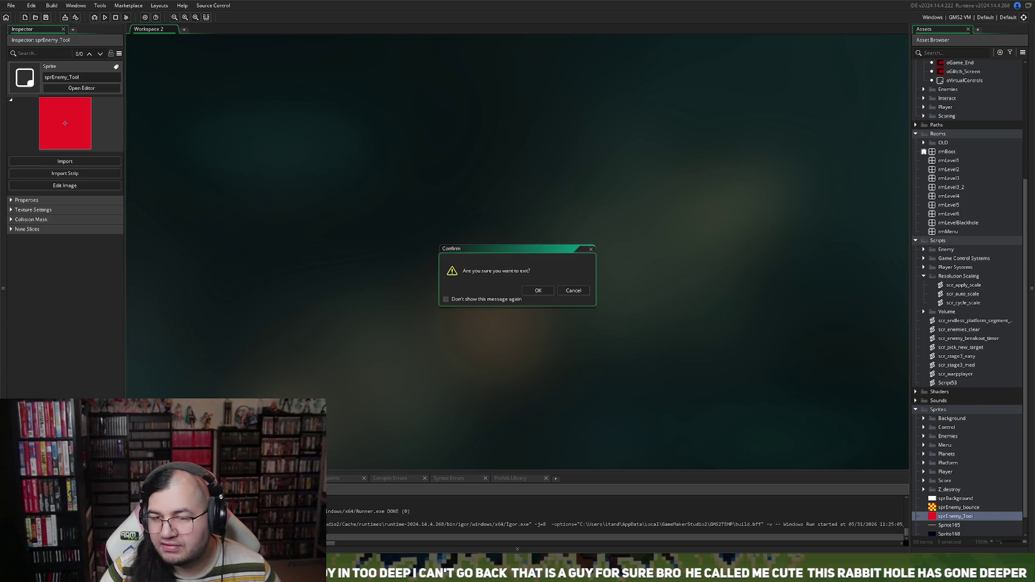
Confirm exiting and save the project changes, leaving the Welcome page showing.
click(538, 290)
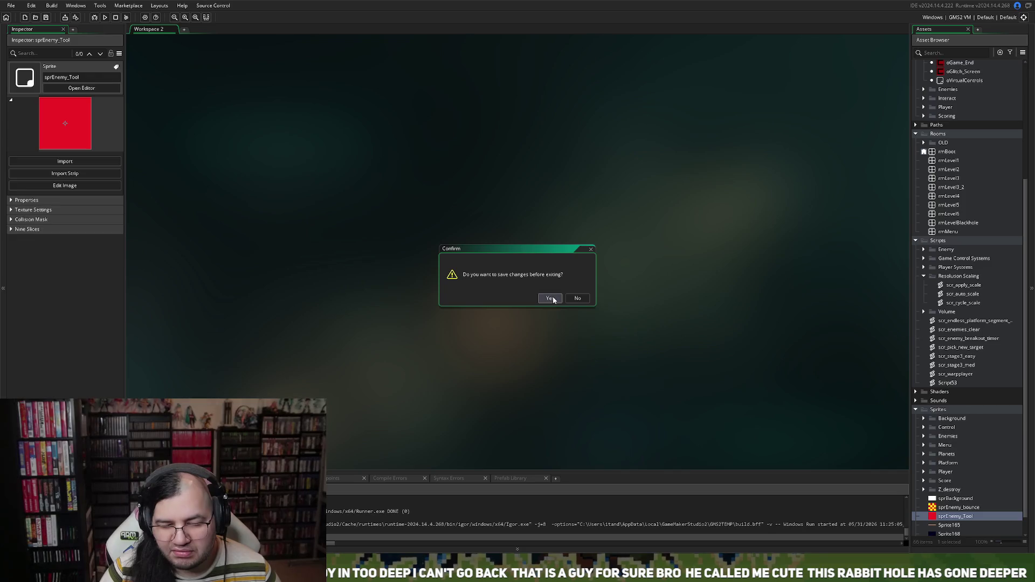
click(554, 299)
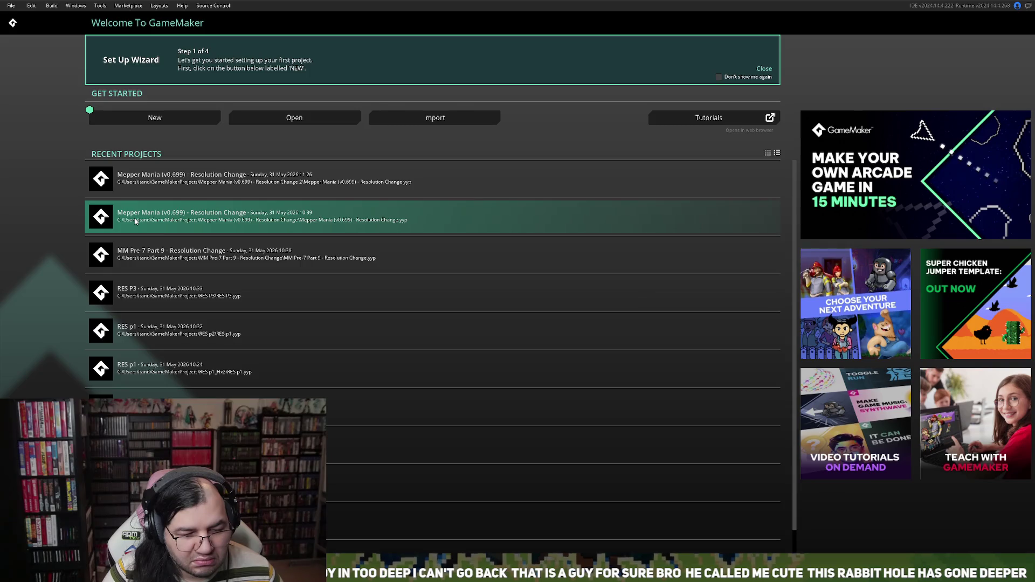
Scroll the Recent Projects list and reopen an earlier project from it.
scroll(168, 245, down, 1)
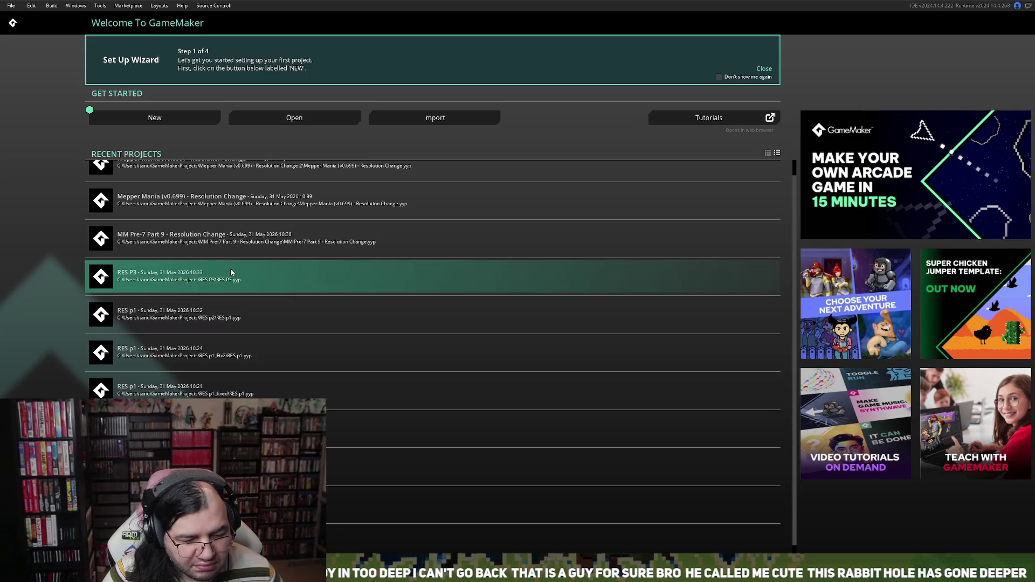
scroll(213, 322, down, 1)
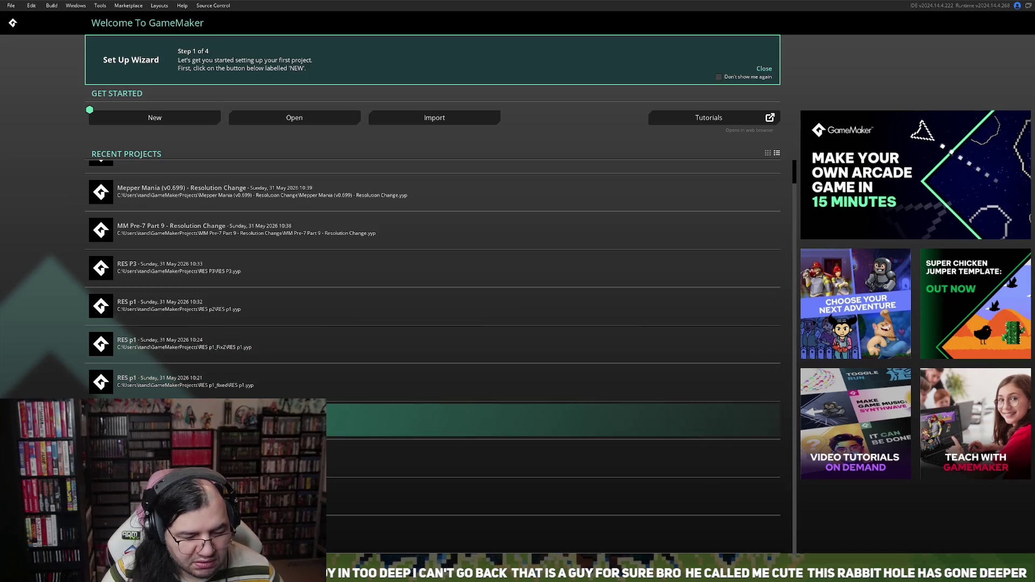
click(166, 459)
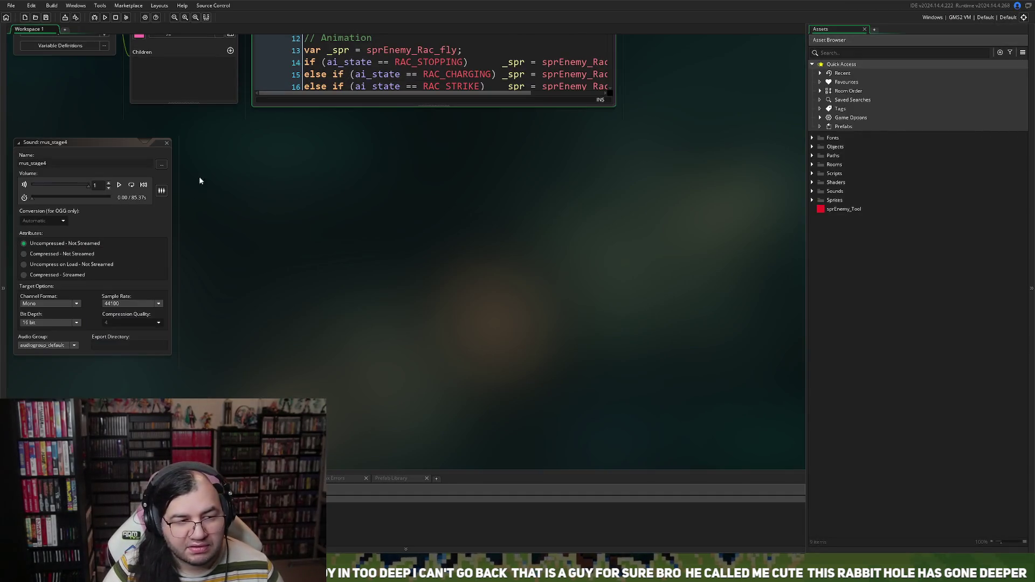
Build and launch the reopened Mepper Mania project from the toolbar Run button.
click(104, 18)
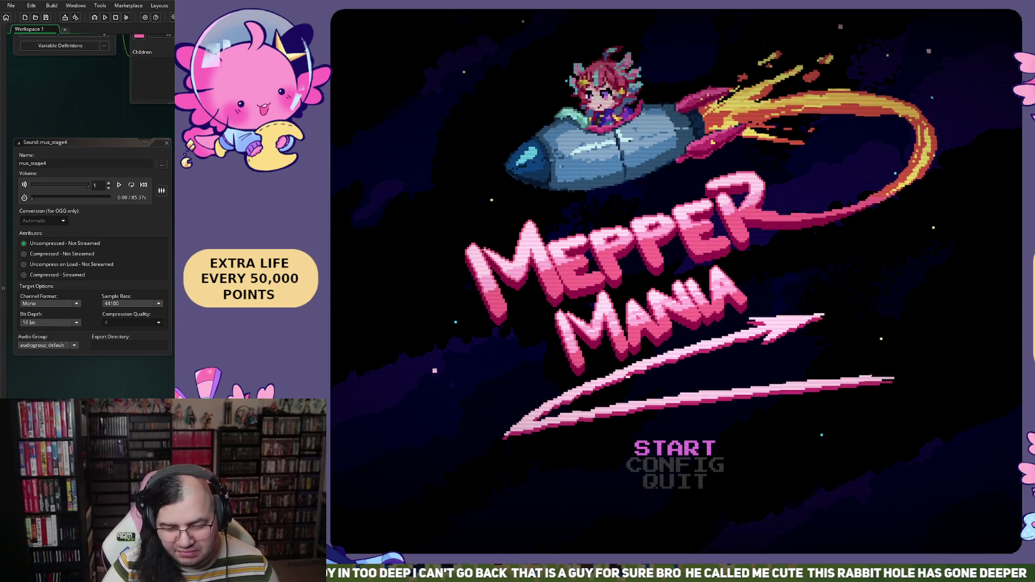
Start the Neptune stage from the title menu via START and BEGIN.
key(Down)
key(Up)
key(Return)
key(Down)
key(Up)
key(Return)
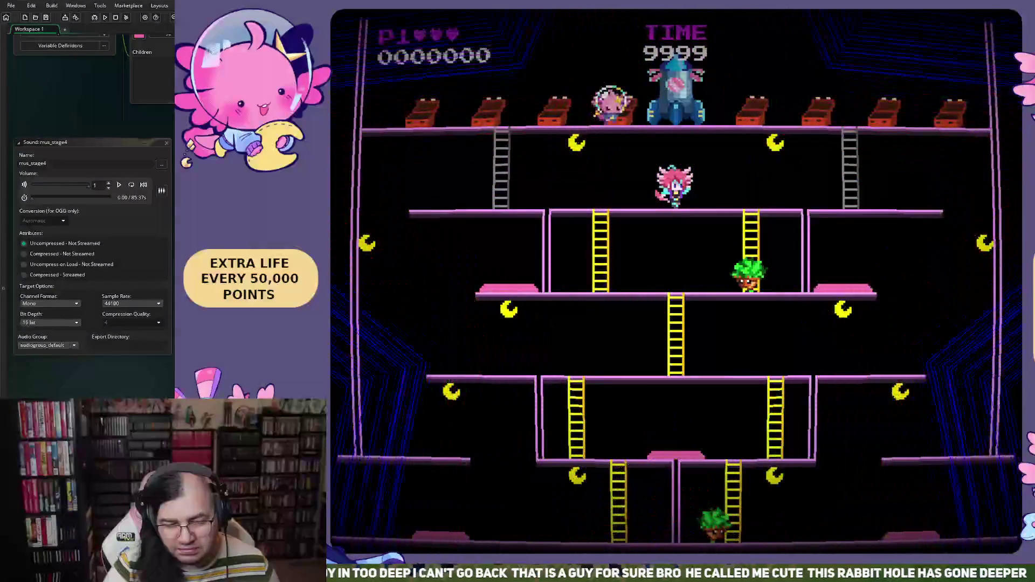
Collect a moon and work the player down the platforms to the bottom floor.
key(Left)
key(Left)
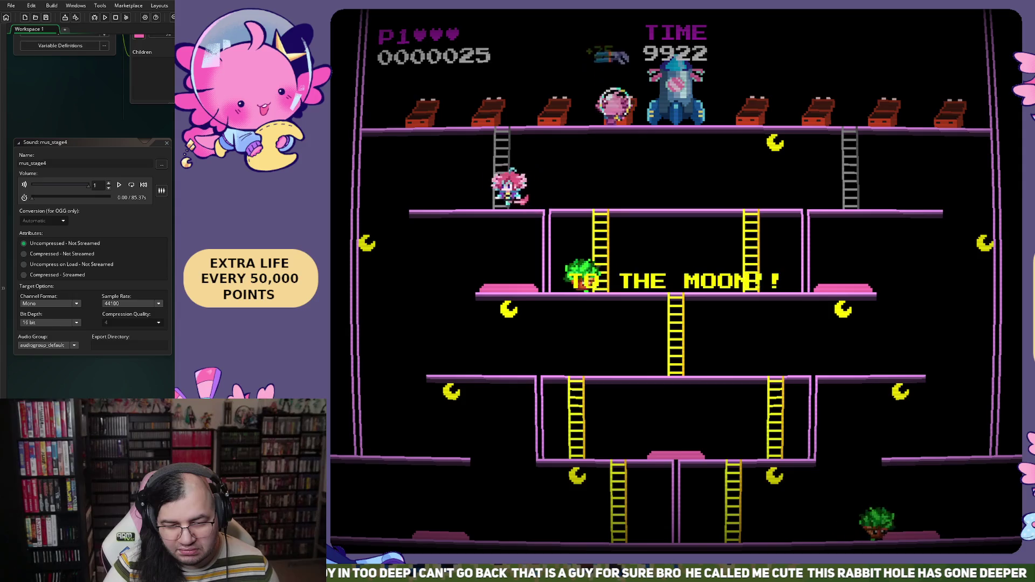
key(Left)
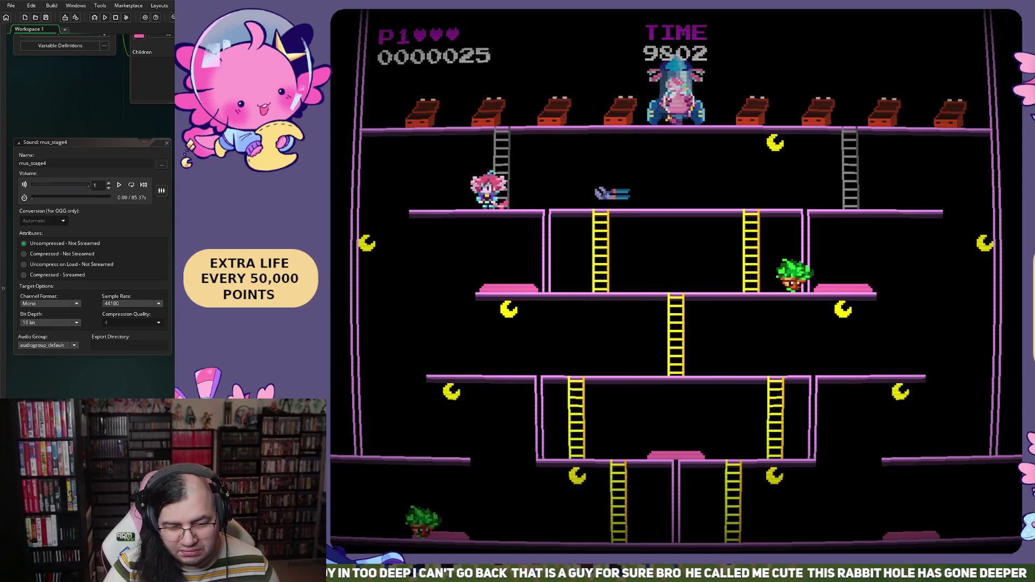
key(Right)
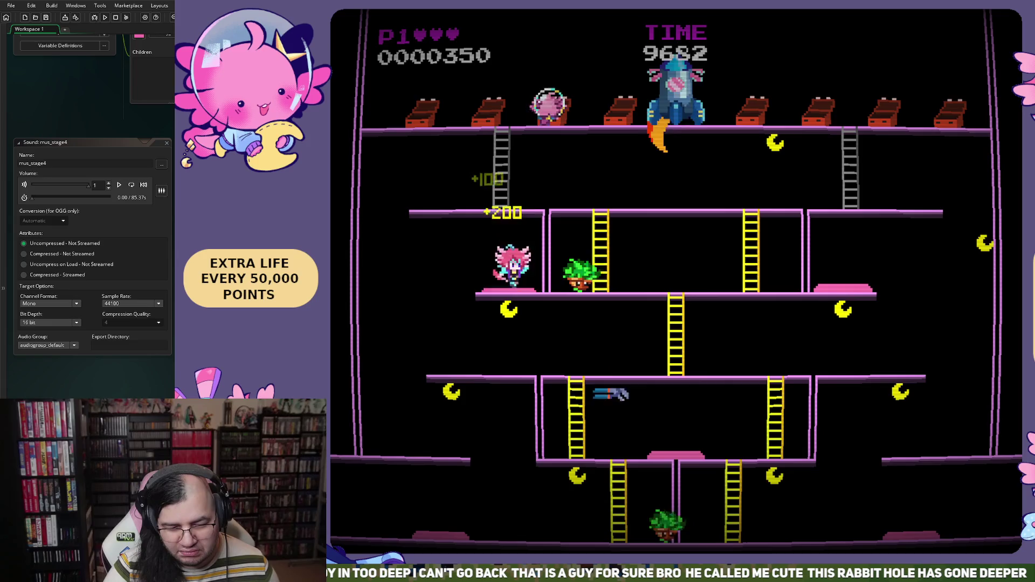
key(Left)
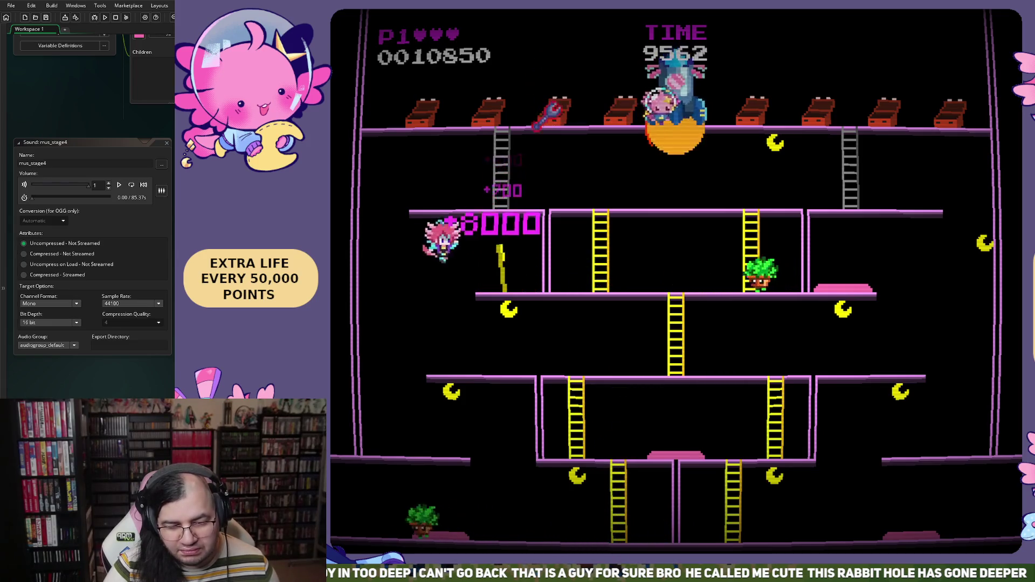
key(Right)
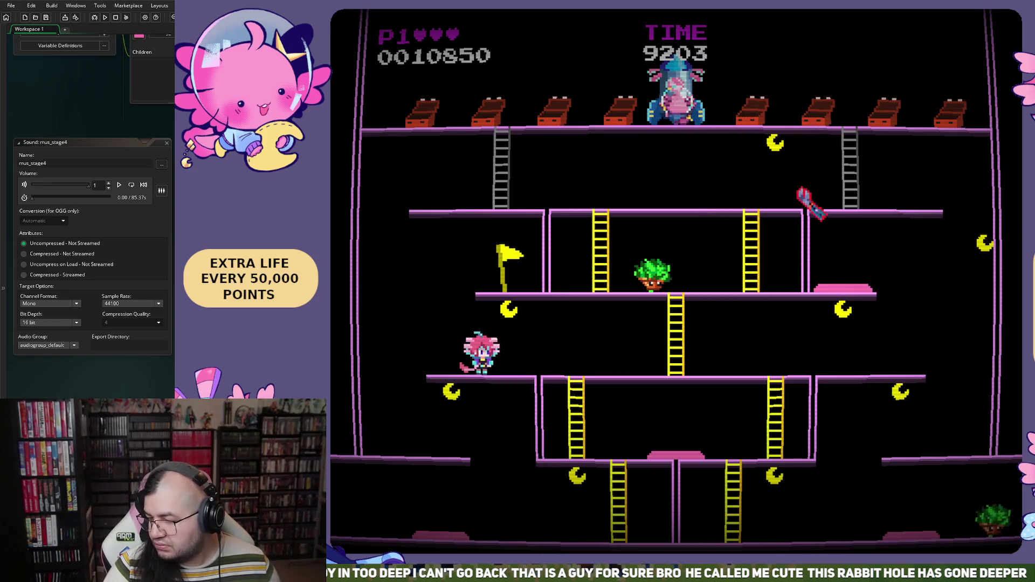
key(Left)
key(Right)
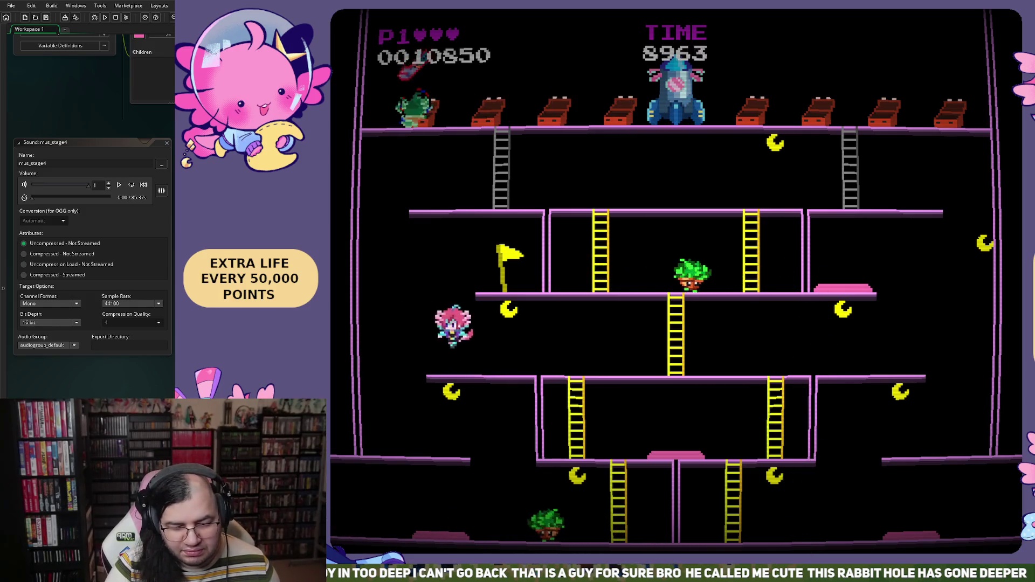
key(Left)
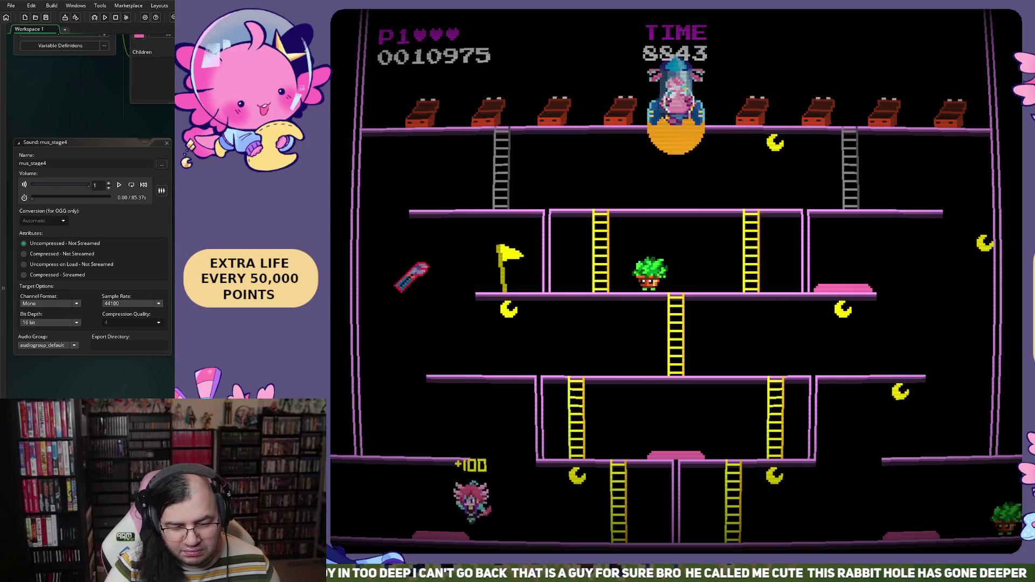
key(Left)
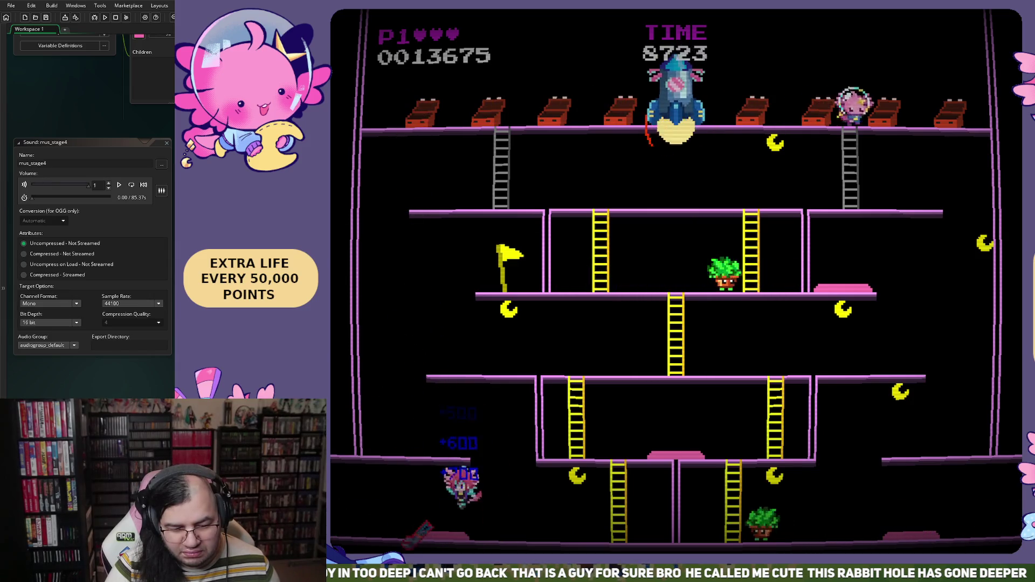
key(Right)
Climb the ladders to the upper level, raising the score to 0032550.
key(Up)
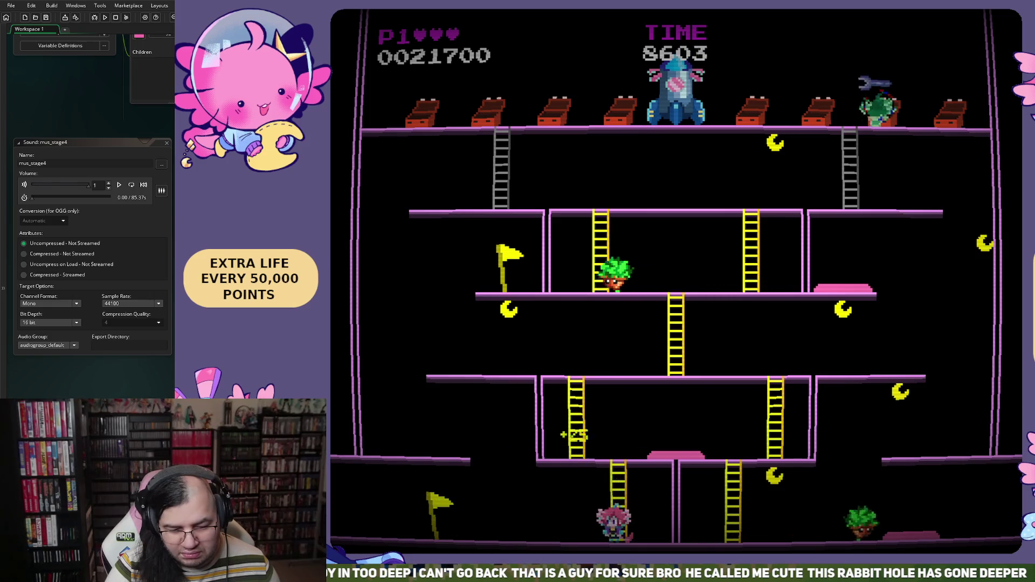
key(Right)
key(Left)
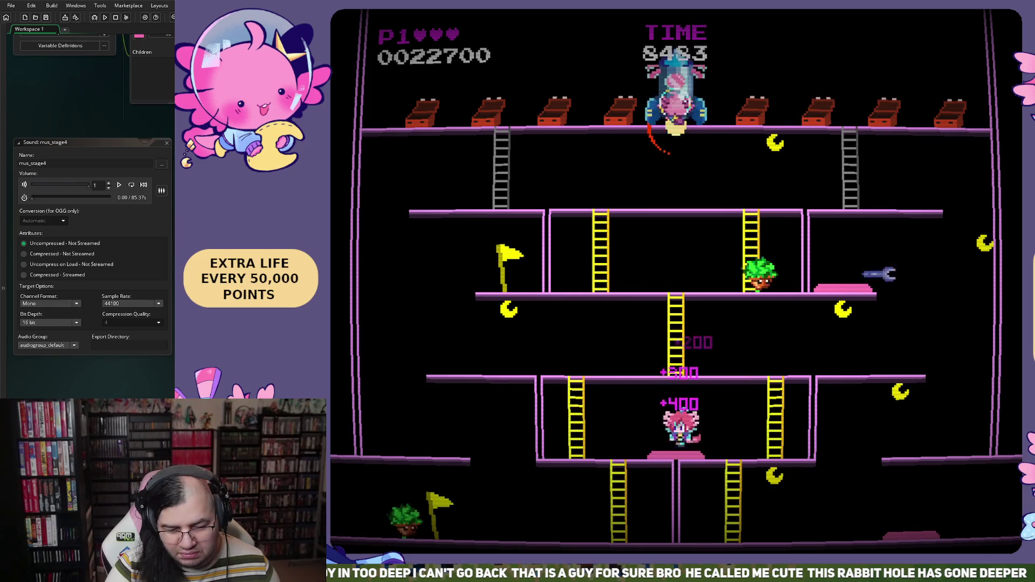
key(Right)
key(Up)
key(Right)
key(Left)
key(Up)
key(Left)
key(Right)
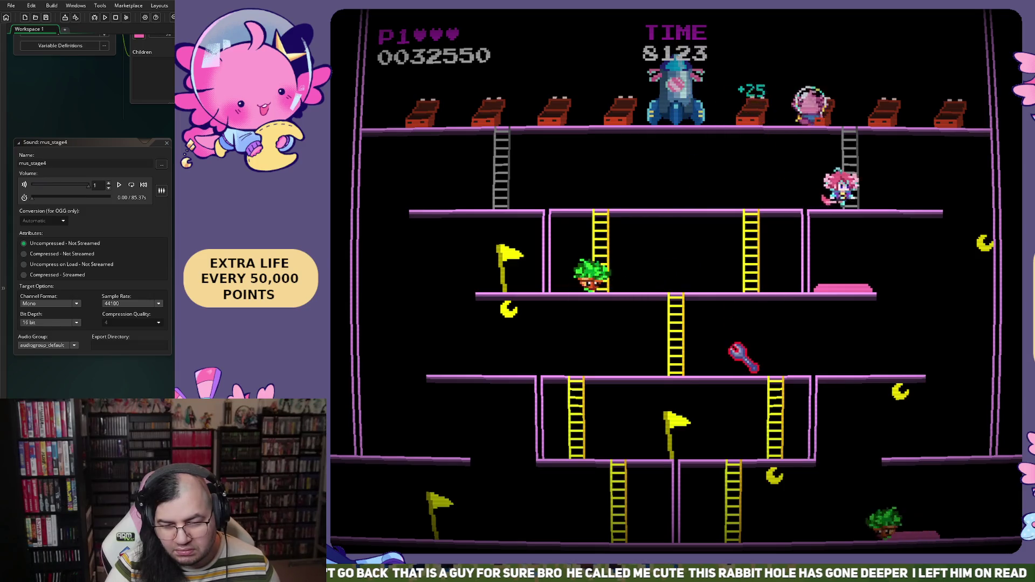
Keep playing: bounce on the pink pad, climb the central ladder, steer the respawn bubble.
key(Left)
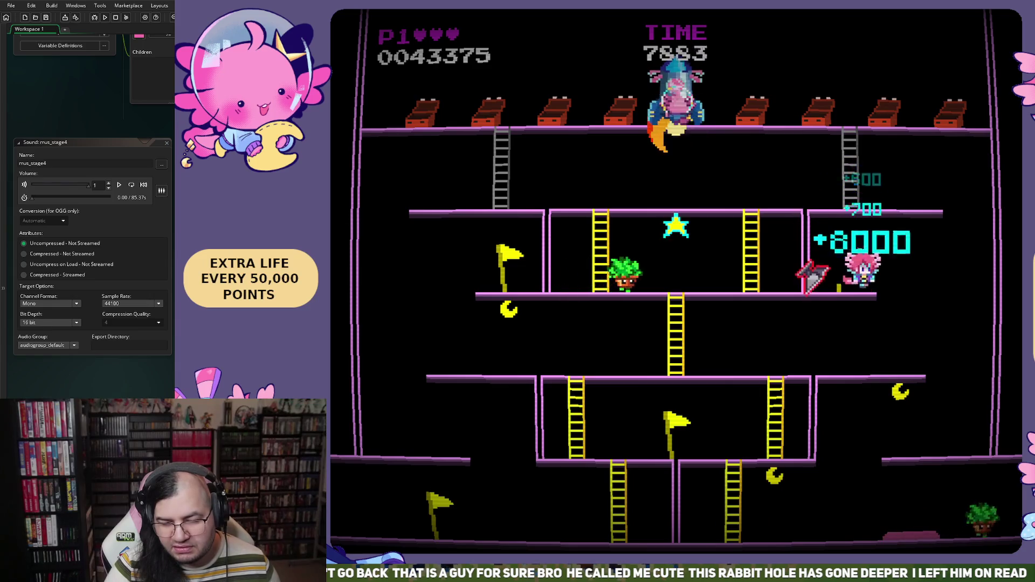
key(Left)
key(Up)
key(Up)
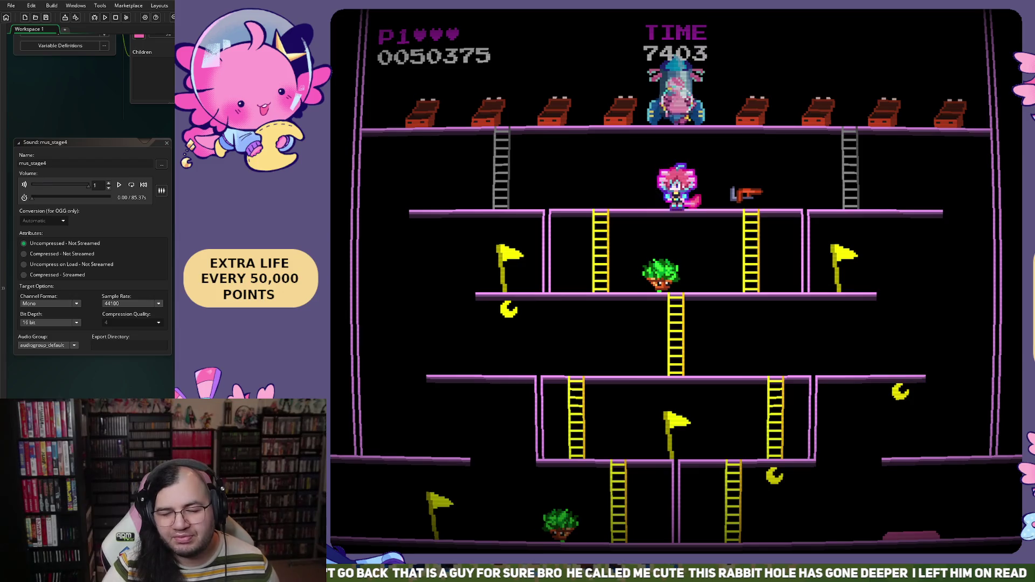
key(Right)
key(Right)
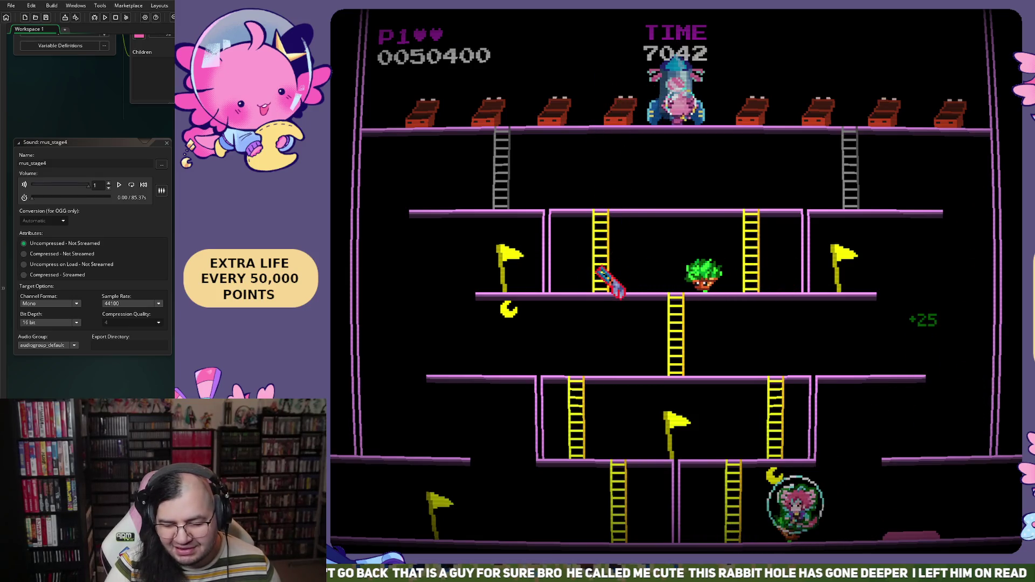
key(Left)
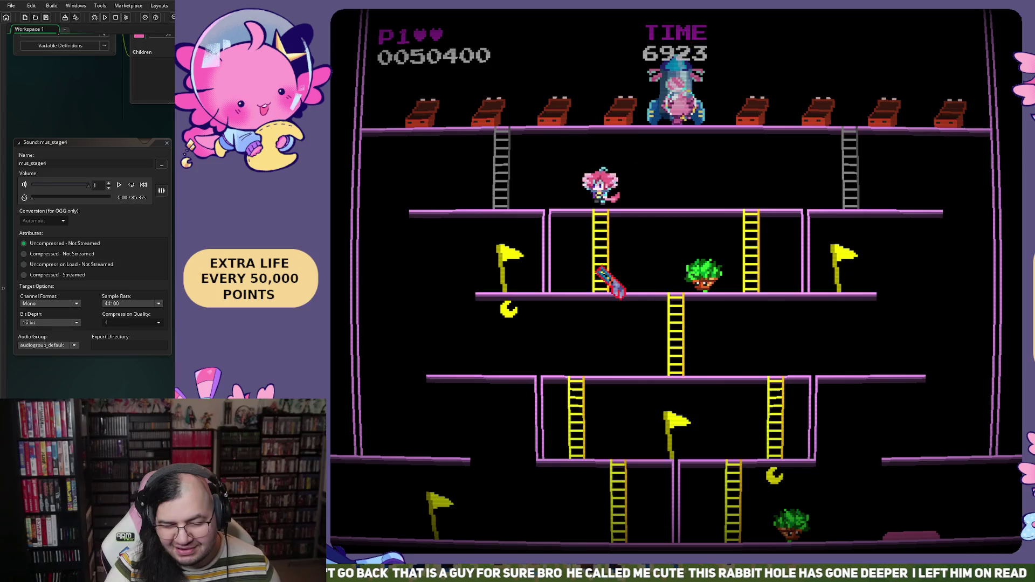
key(Right)
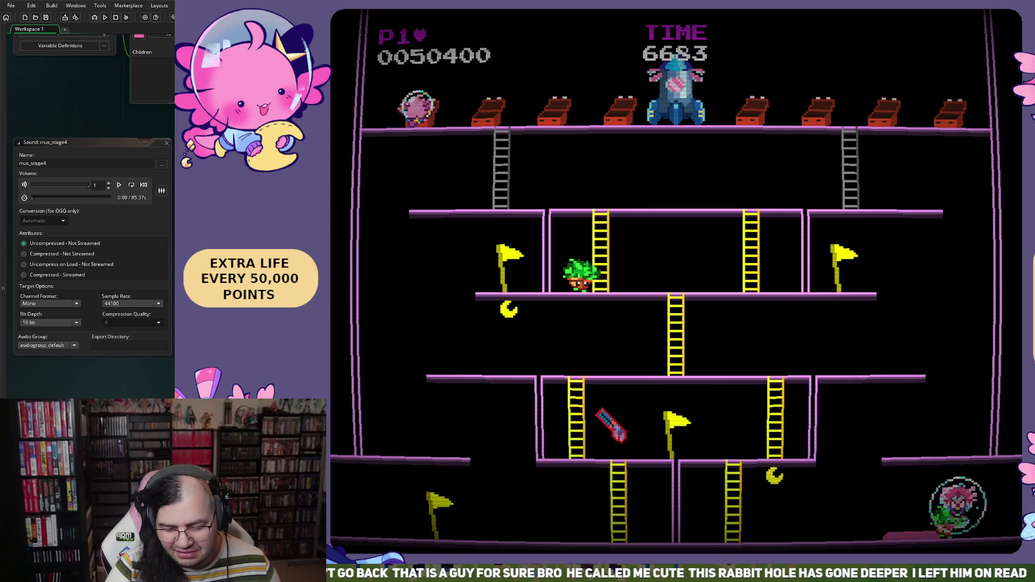
Drop to the bottom floor at score 0061225, then pause and exit the stage.
key(Right)
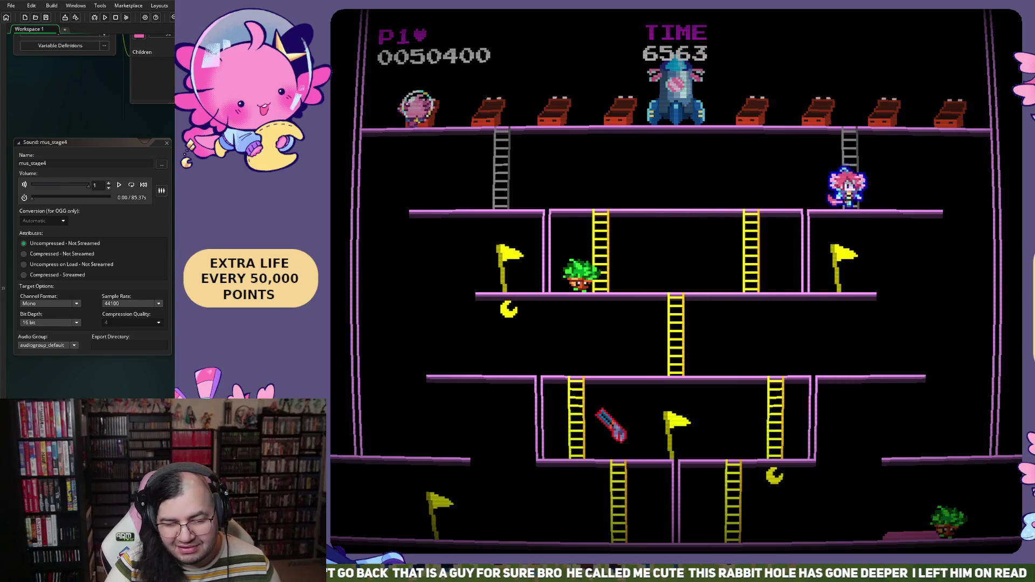
key(Left)
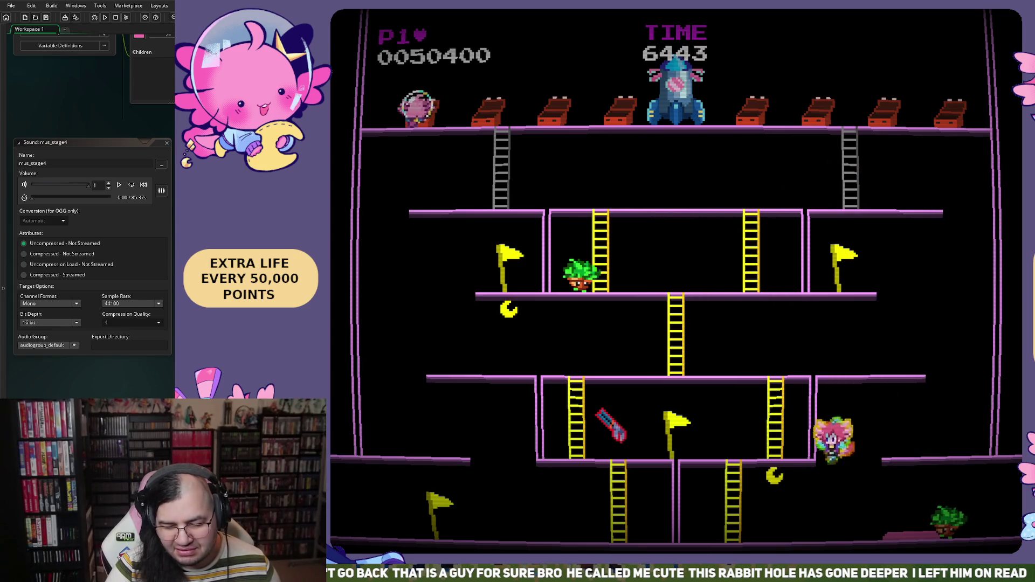
key(Right)
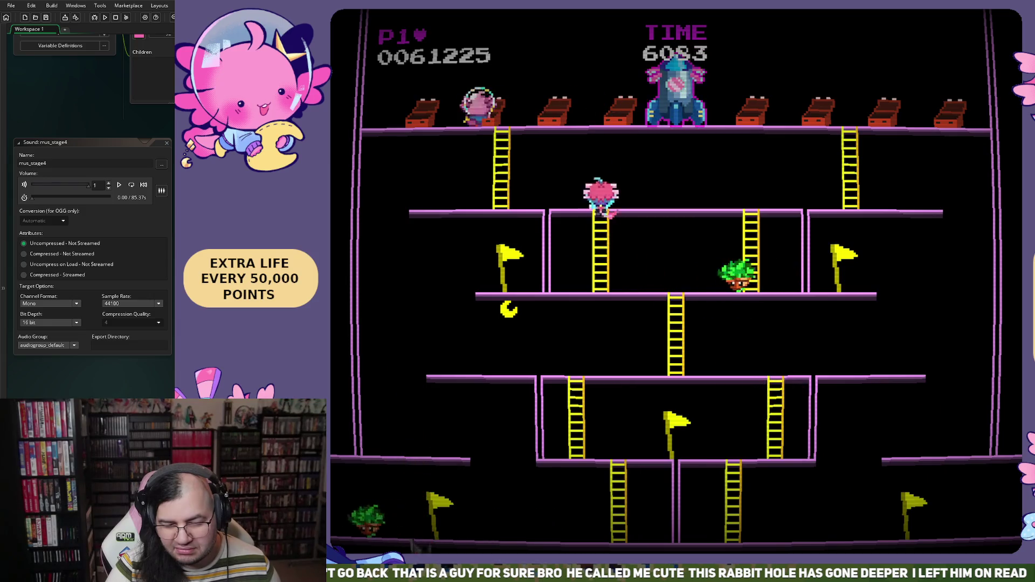
key(Escape)
key(Return)
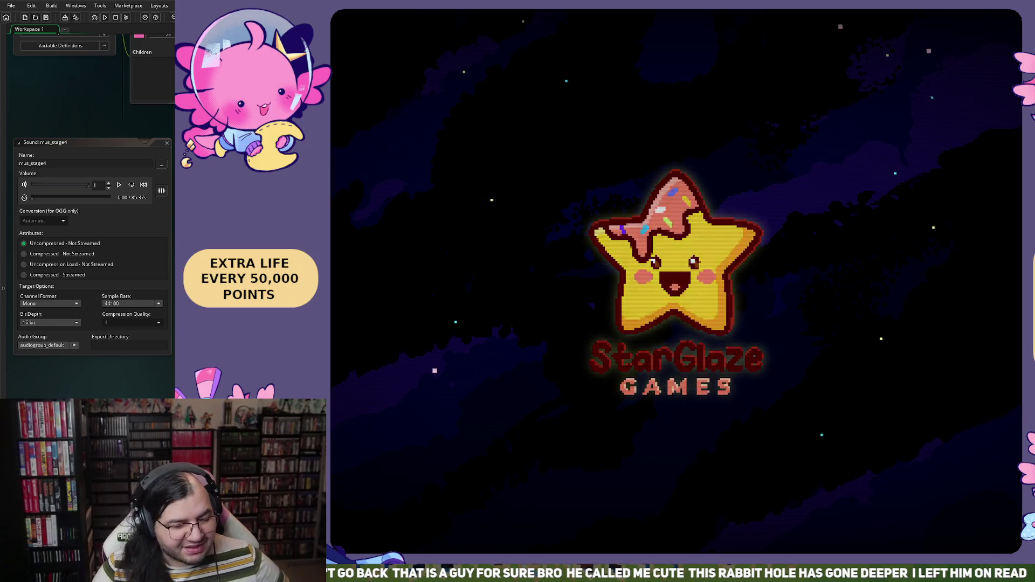
Start stage 1 from the title menu, then immediately pause and exit it.
key(Down)
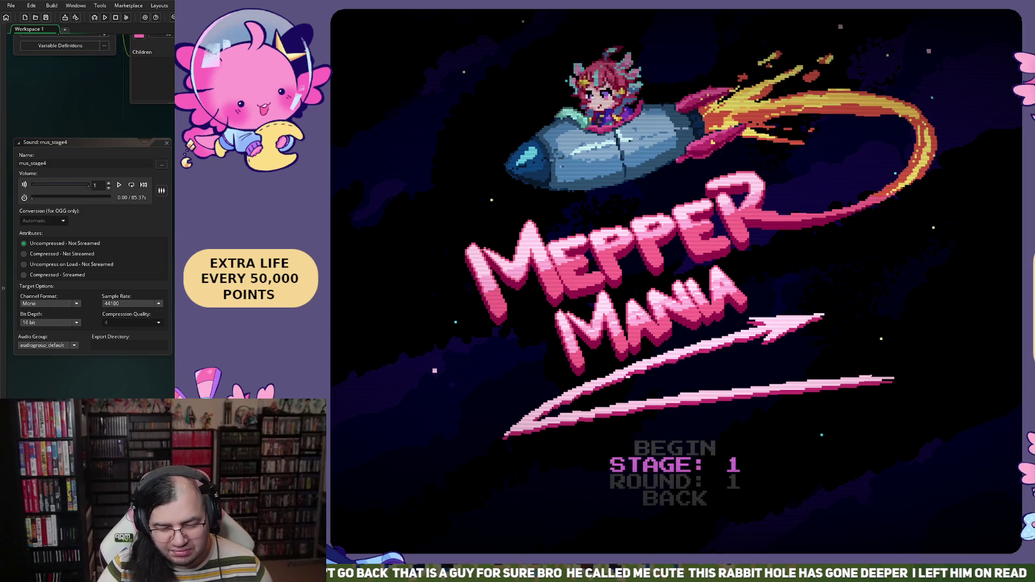
key(Down)
key(Return)
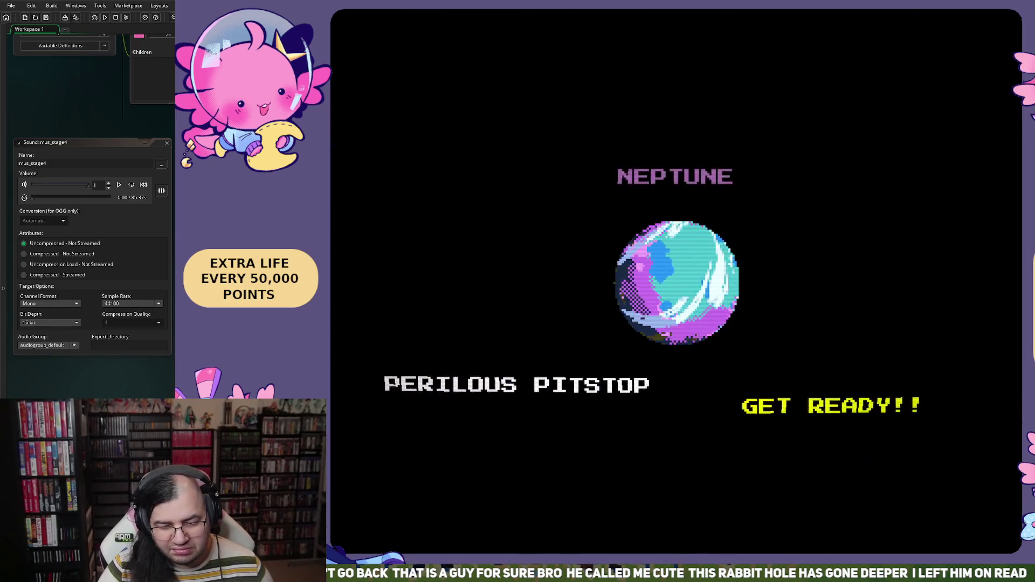
key(Escape)
key(Down)
key(Down)
key(Return)
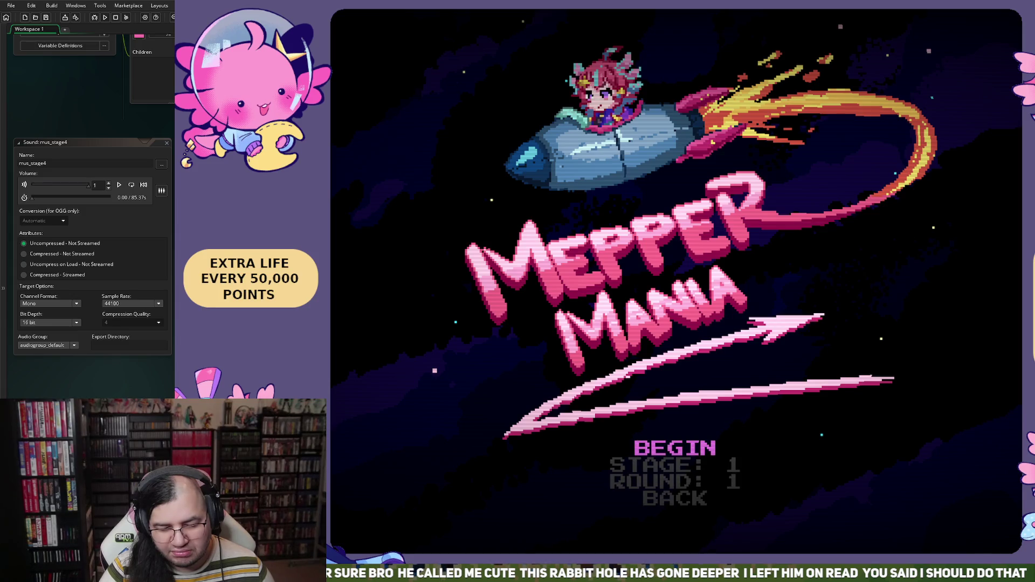
Begin stage 1, climb the first ladder and collect the moon.
key(Up)
key(Return)
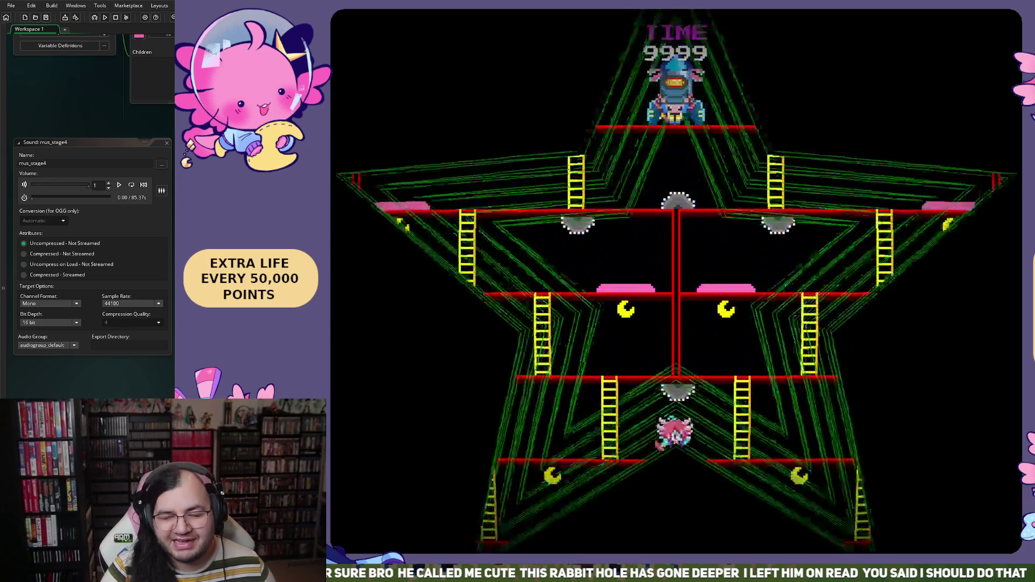
key(Left)
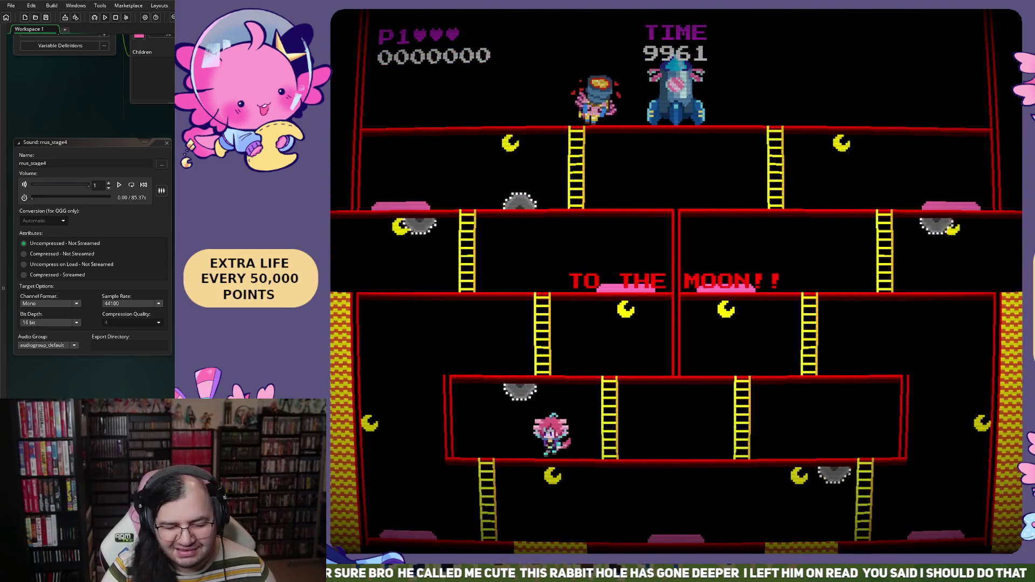
key(Right)
key(Up)
key(Right)
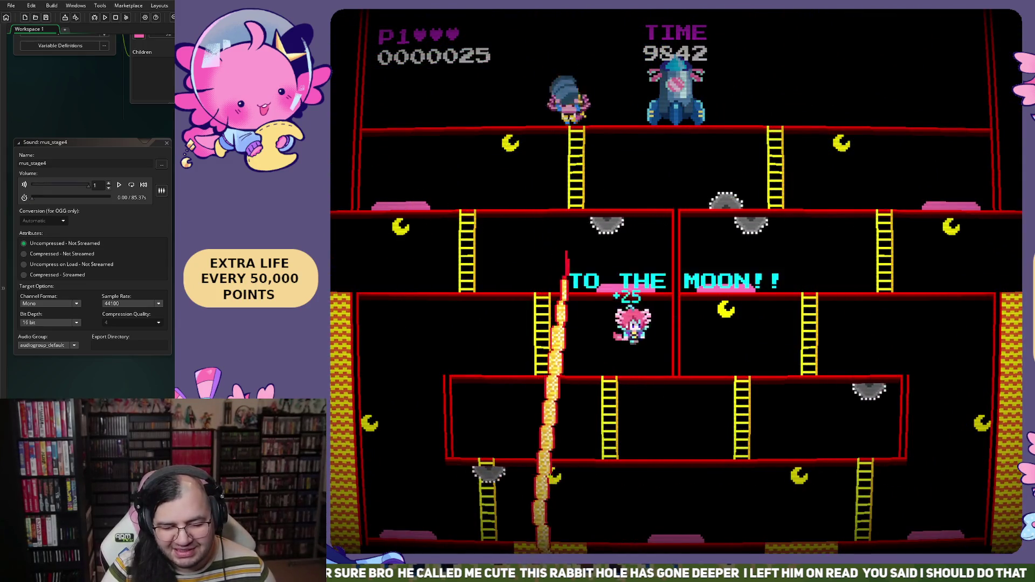
key(Left)
key(Left)
key(Left)
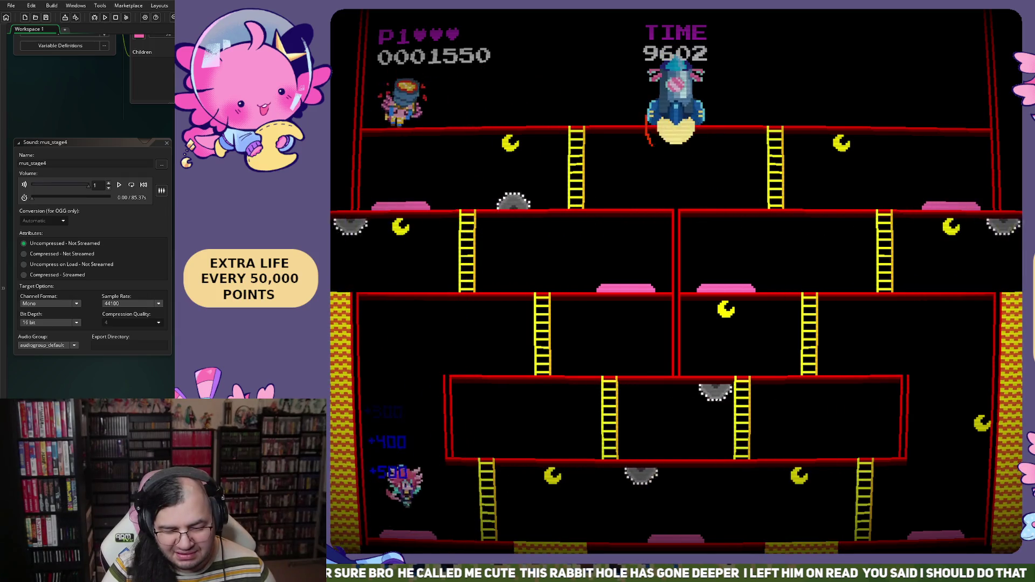
Jump over the saw blades and climb the right ladder to the upper floor.
key(Right)
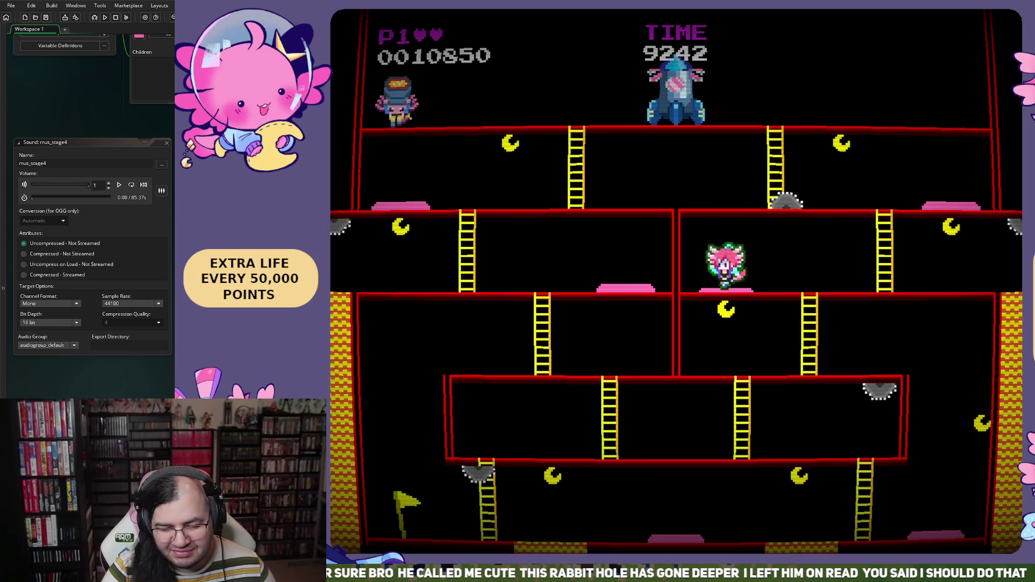
key(space)
key(space)
key(space)
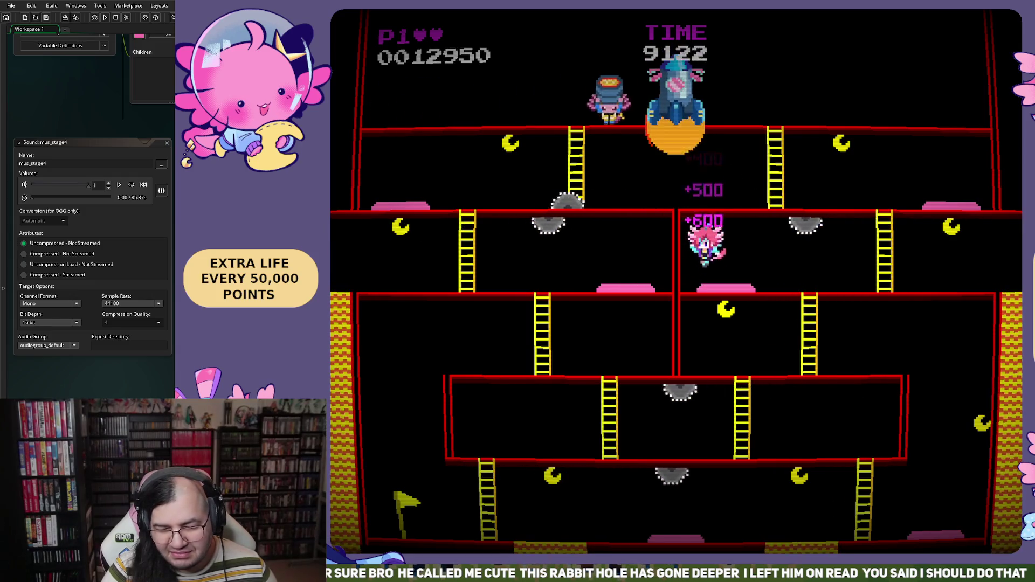
key(Right)
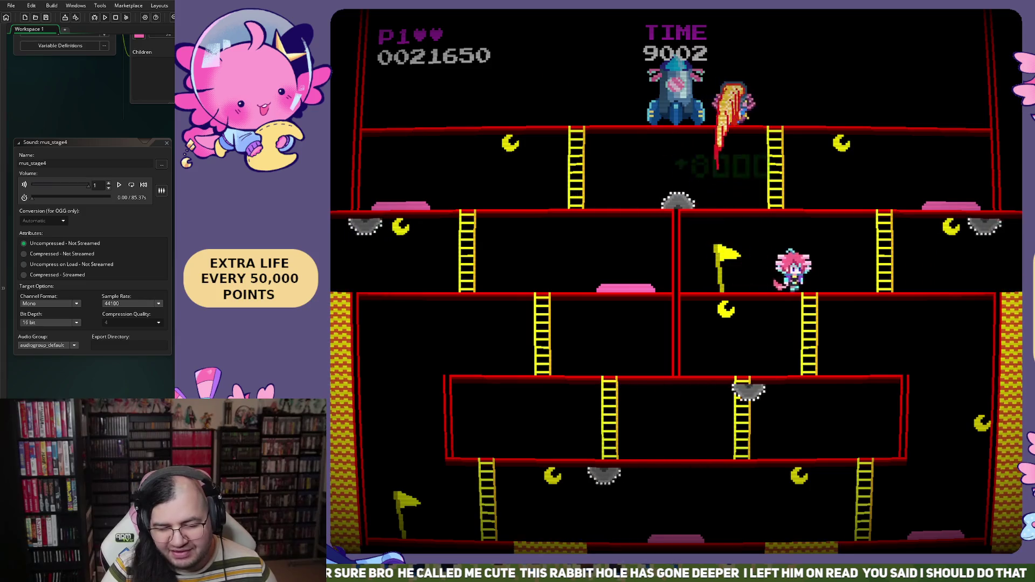
key(Up)
key(Left)
key(space)
Move along the top and second floors, jumping to hit the enemy above.
key(Left)
key(Right)
key(Left)
key(space)
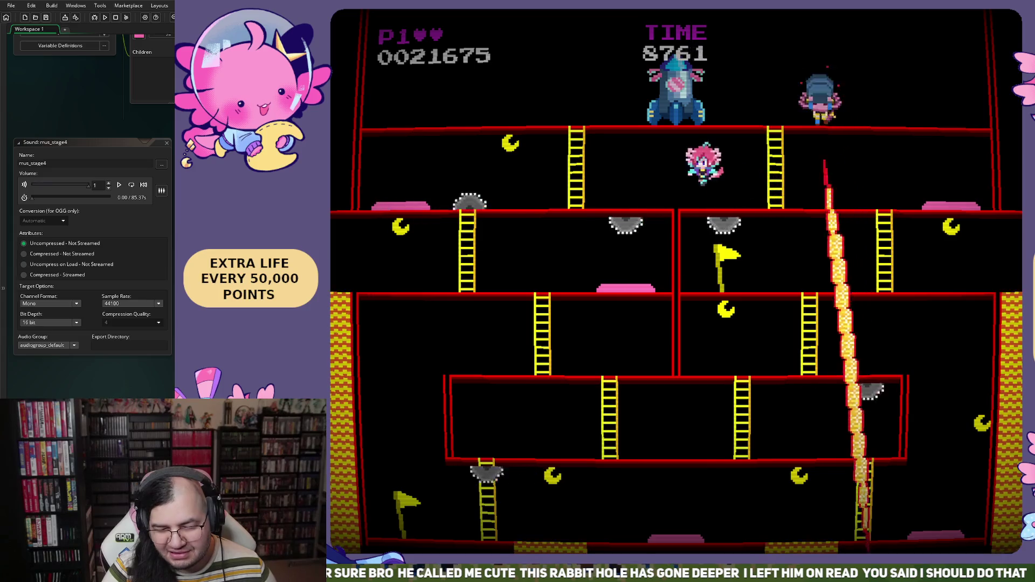
key(Right)
key(Left)
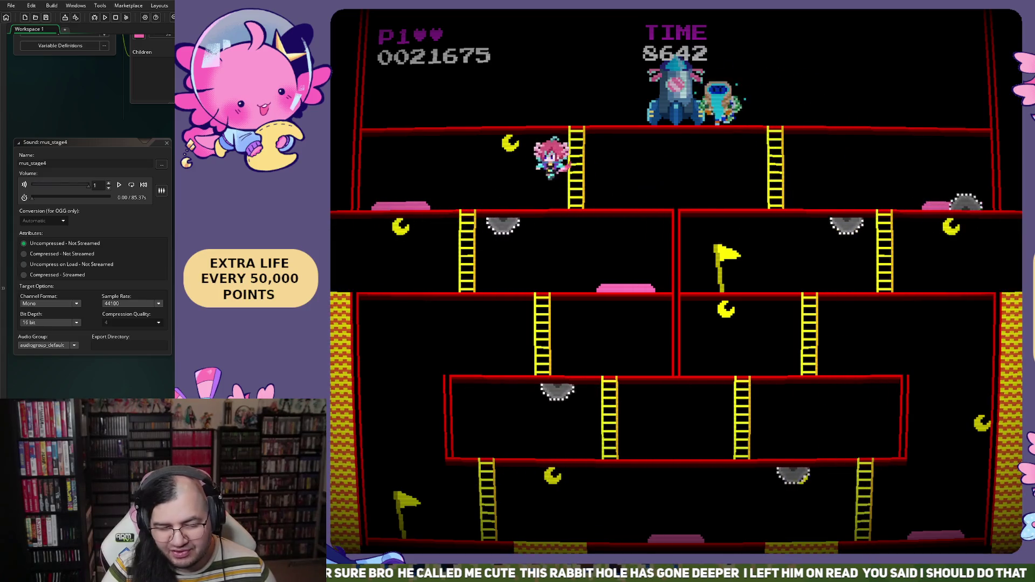
key(Left)
key(space)
Jump for bonus points on the second floor, then climb two floors and keep jumping.
key(Right)
key(Left)
key(Right)
key(Right)
key(space)
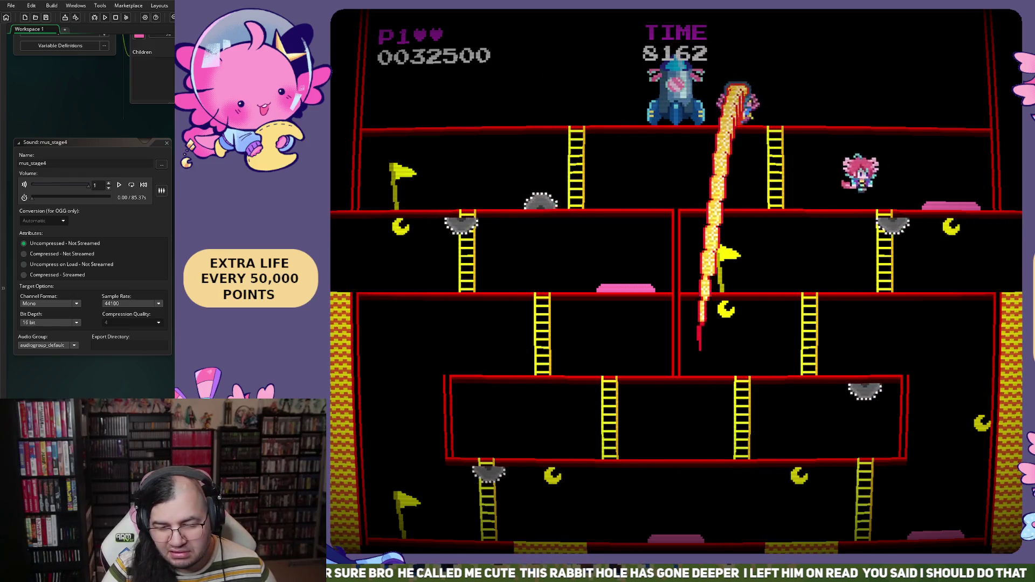
key(space)
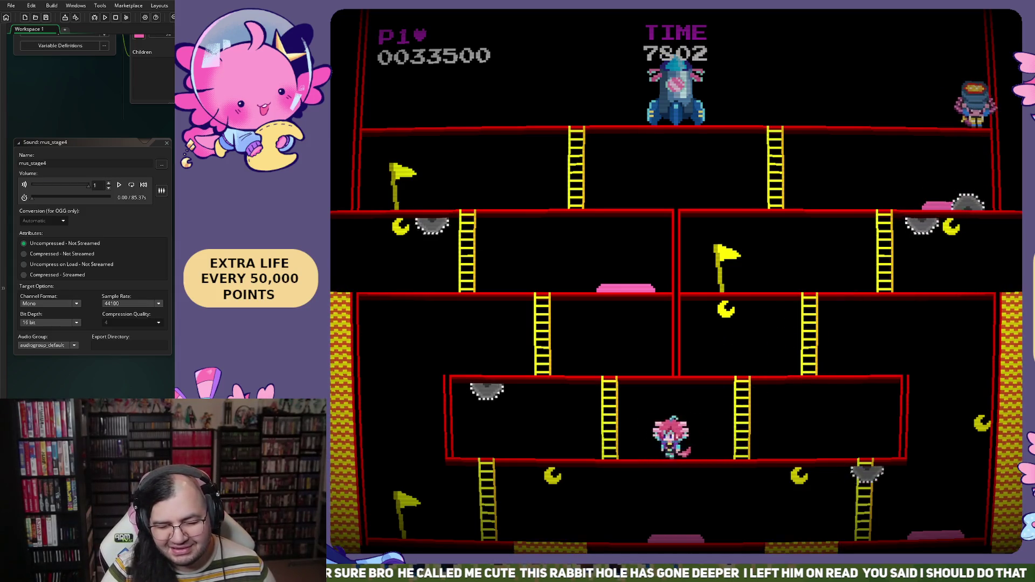
key(Left)
key(Up)
key(Right)
key(space)
key(space)
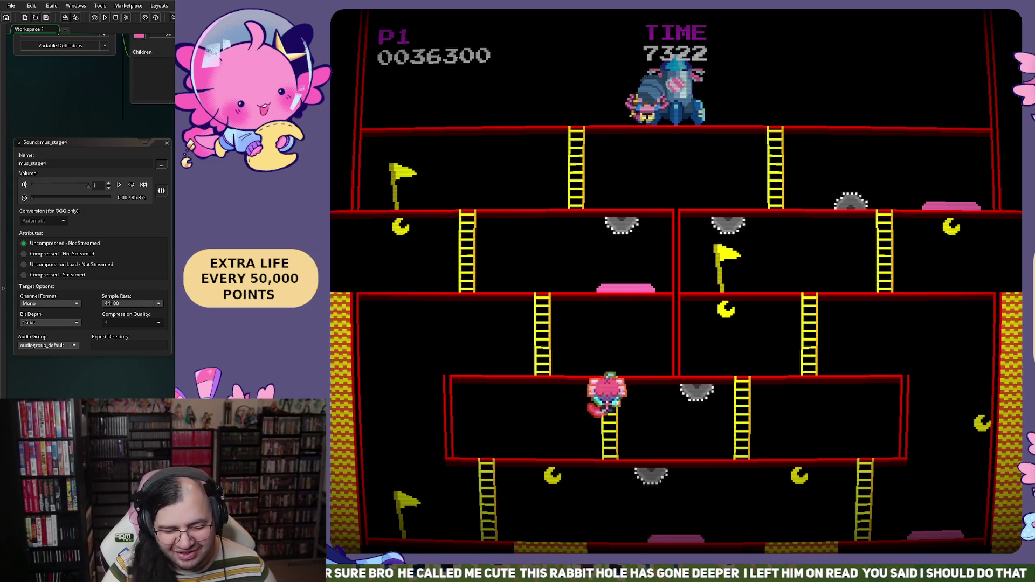
Jump the hazard, dodge the falling flames and run the bottom floor for bonuses.
key(Right)
key(space)
key(Left)
key(Down)
key(Left)
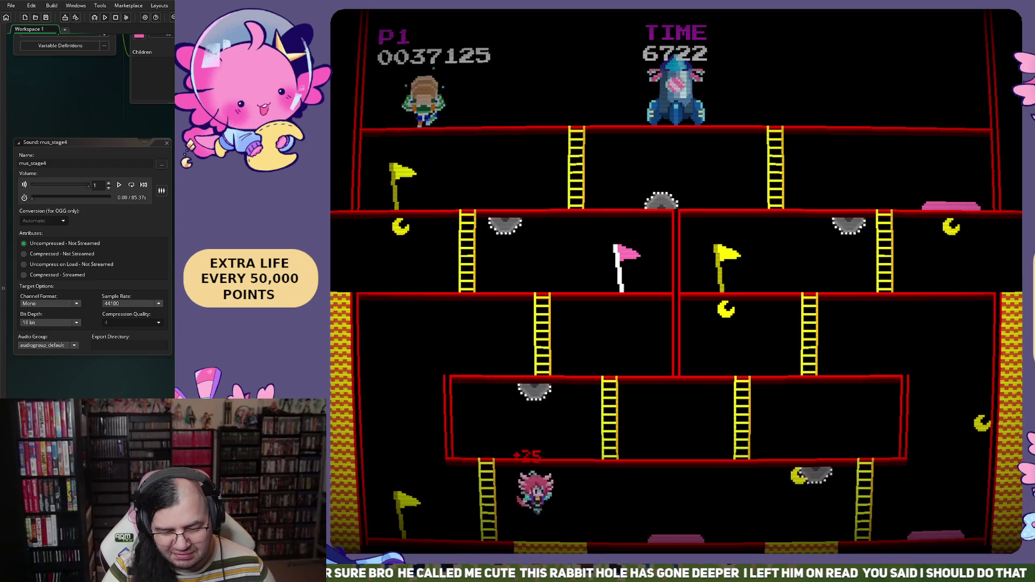
key(Right)
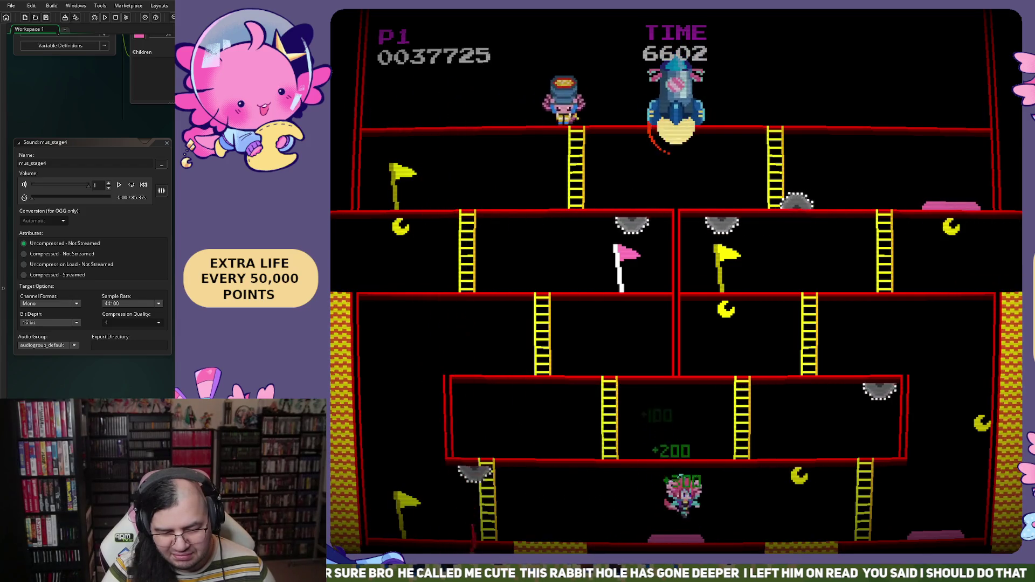
key(Left)
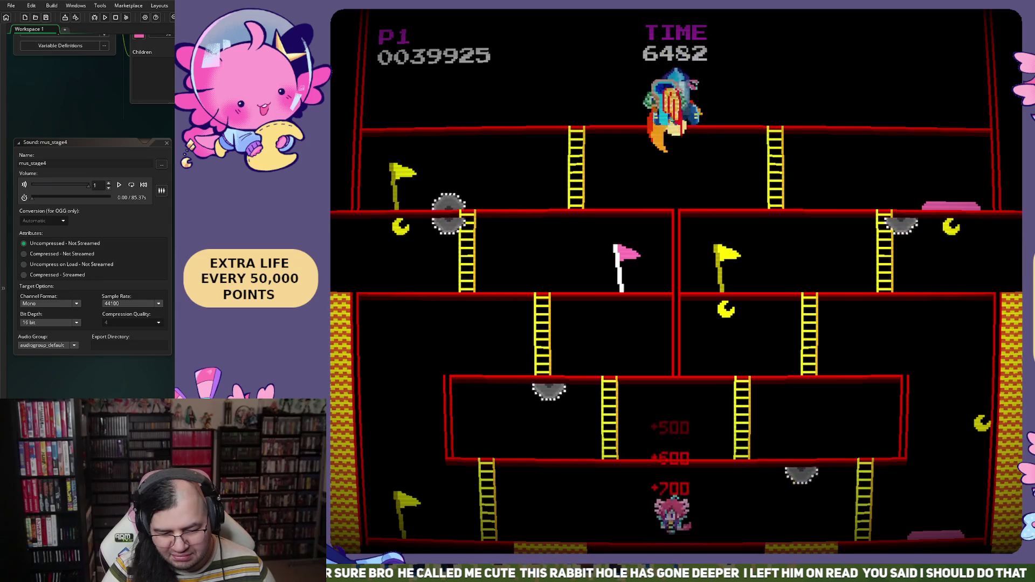
key(Right)
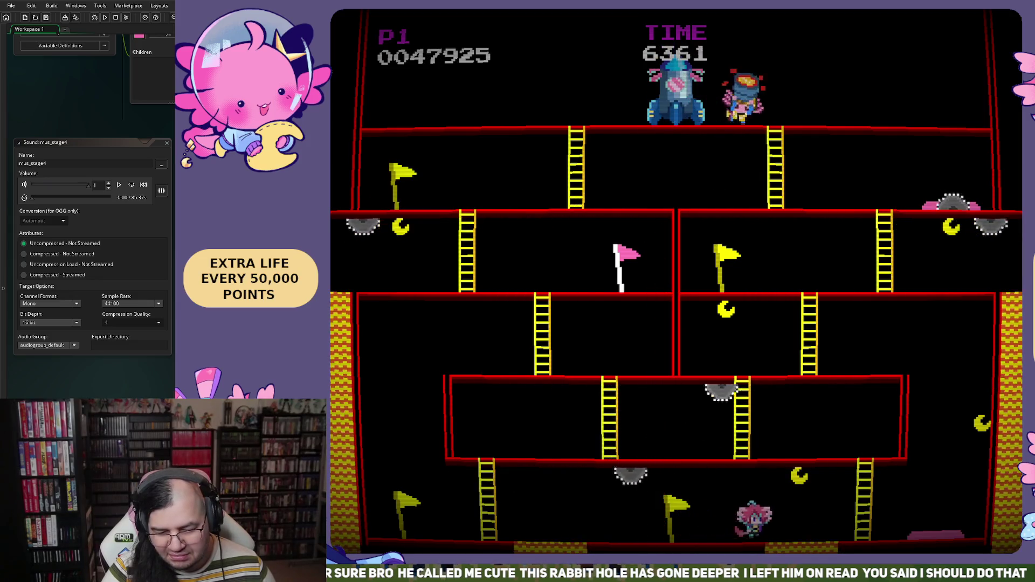
key(Right)
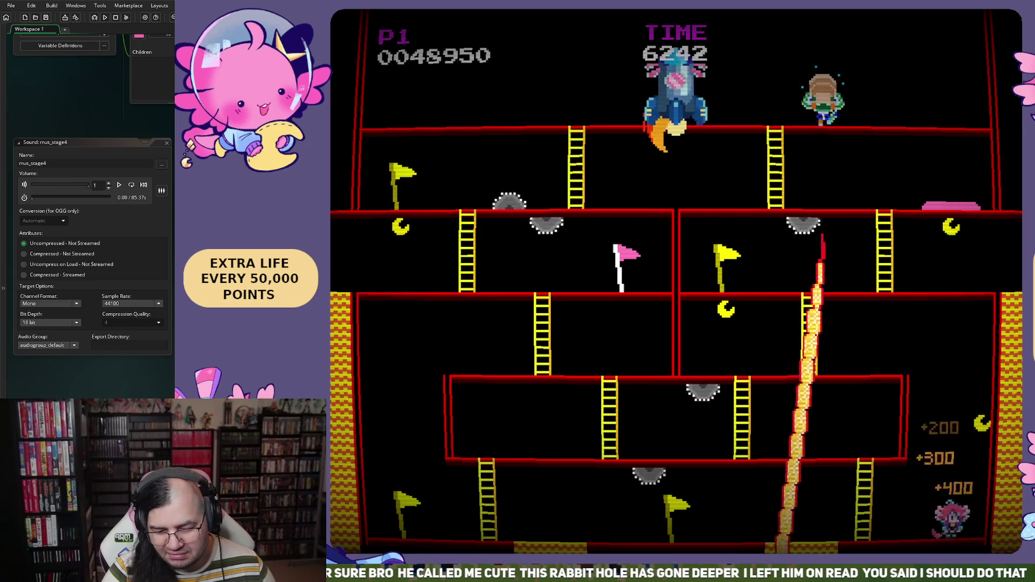
Climb the ladder to the floor above and run right along the upper floor.
key(Left)
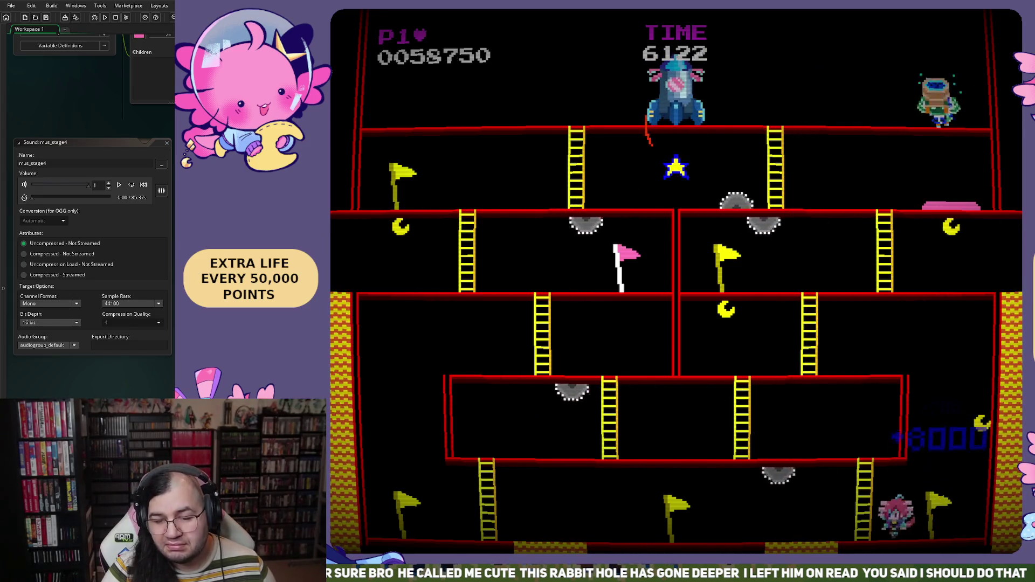
key(Up)
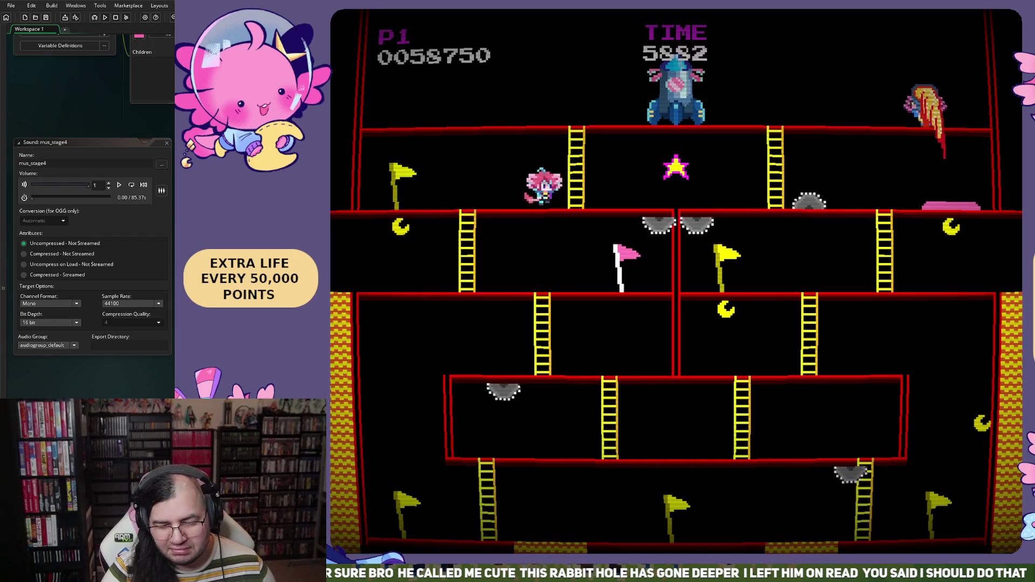
key(Left)
key(Right)
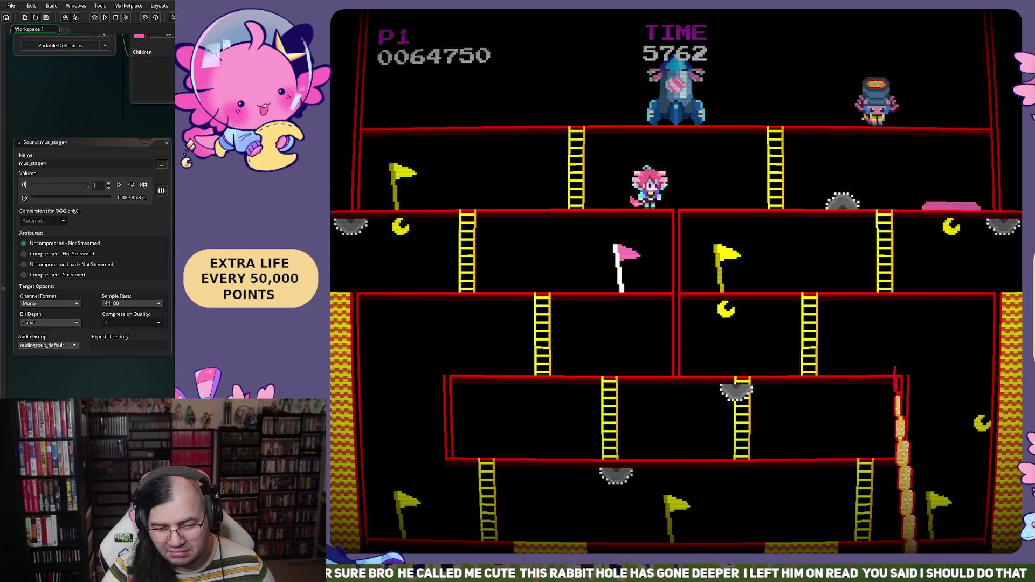
key(Right)
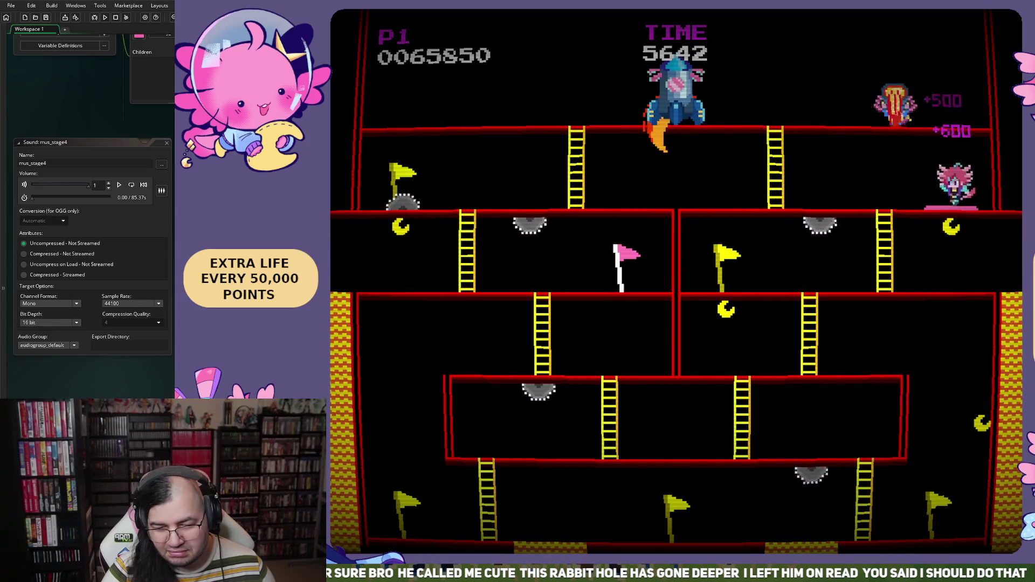
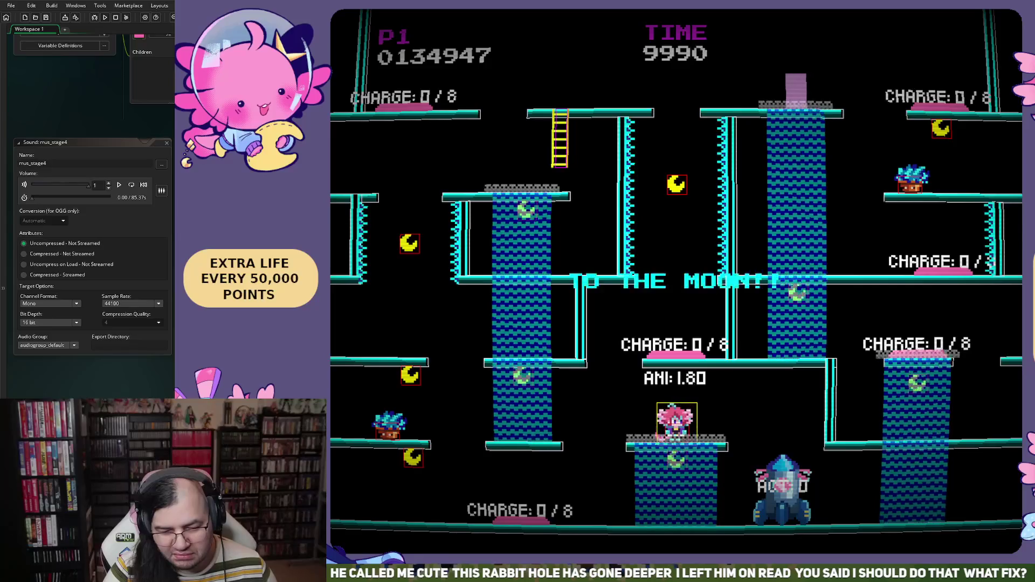
Ride the rocket, then move the player between the waterfall and the right pink pad.
key(Right)
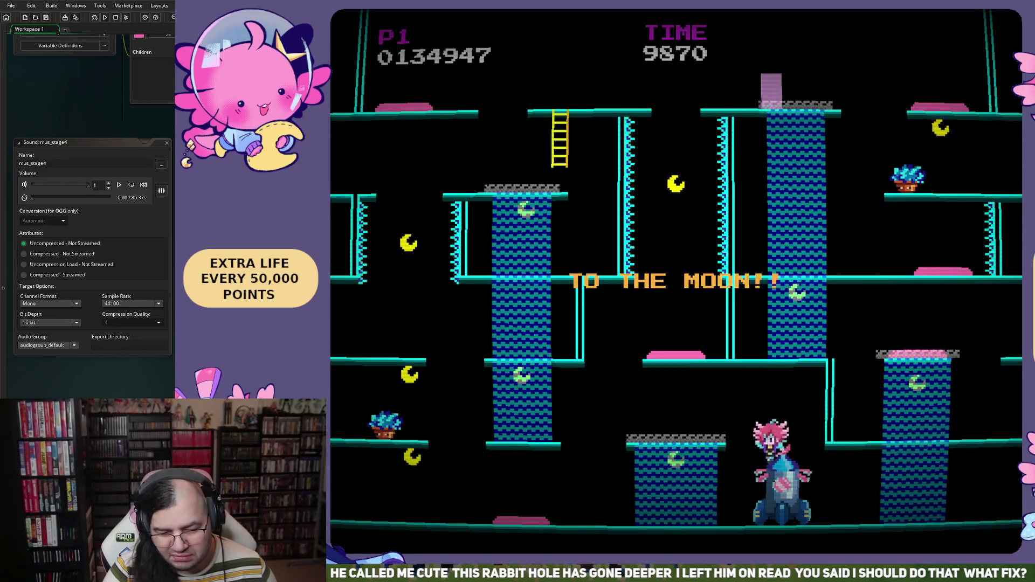
key(Left)
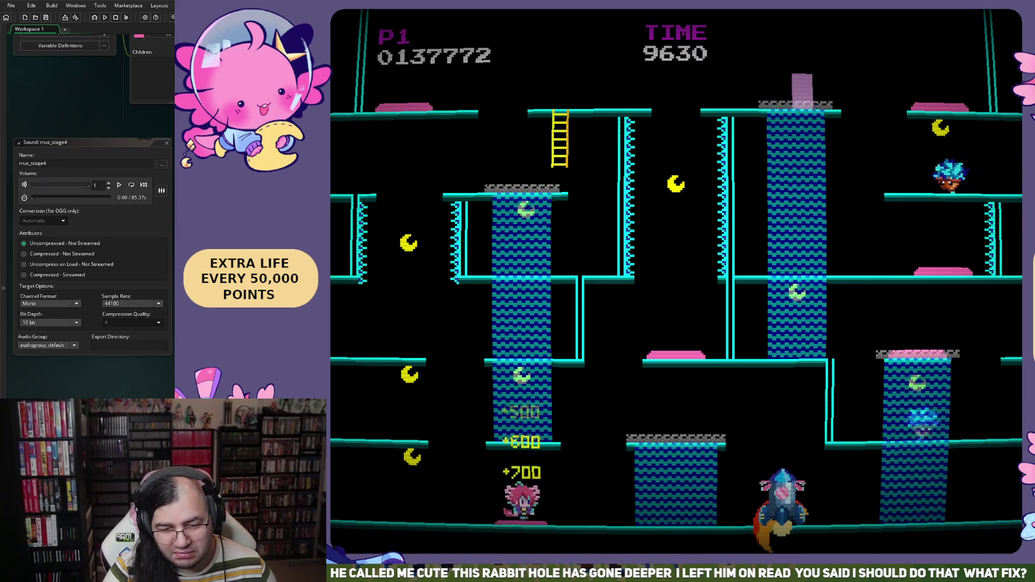
key(Left)
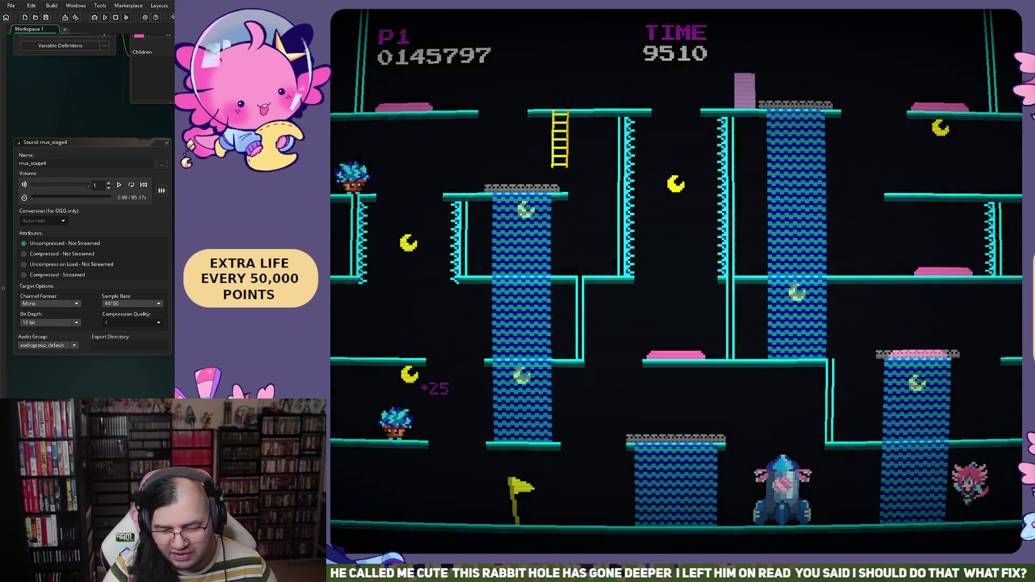
key(Left)
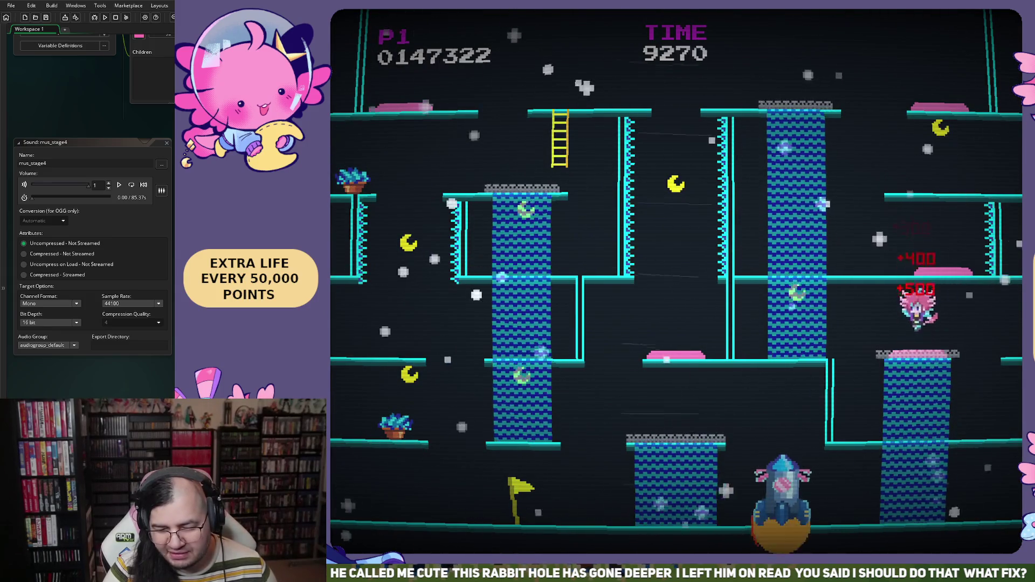
key(Left)
key(Right)
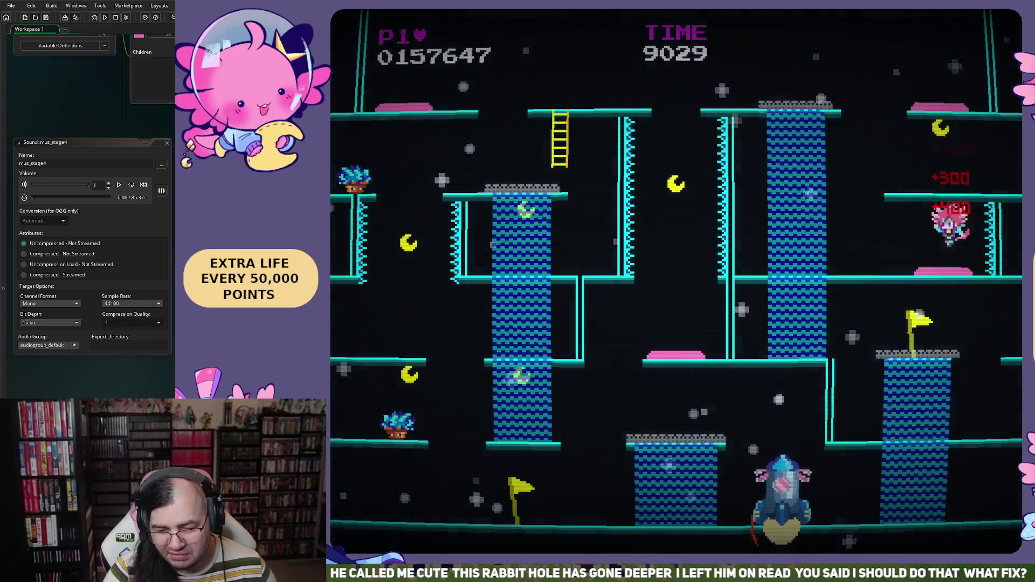
key(Left)
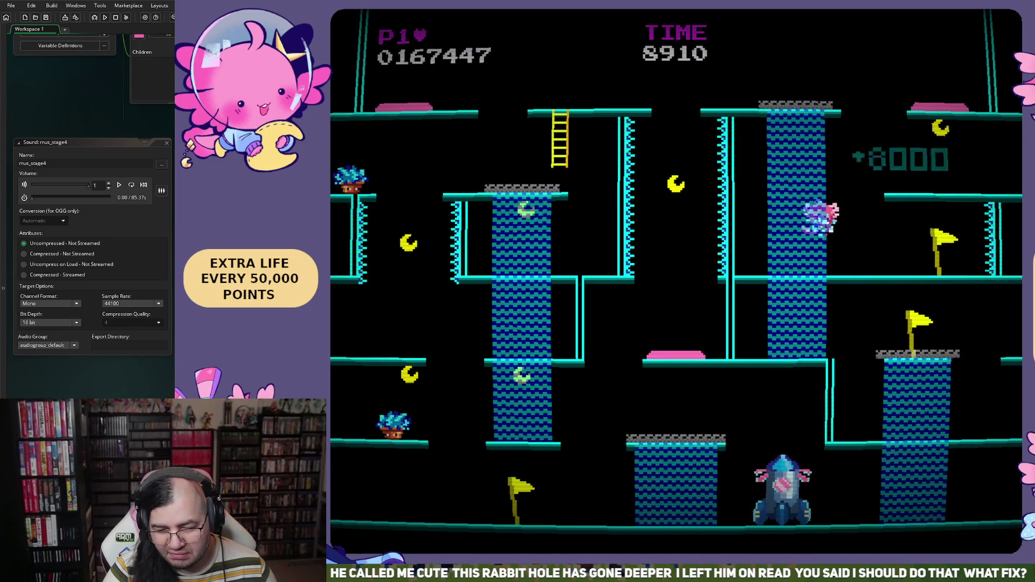
key(Right)
key(Right)
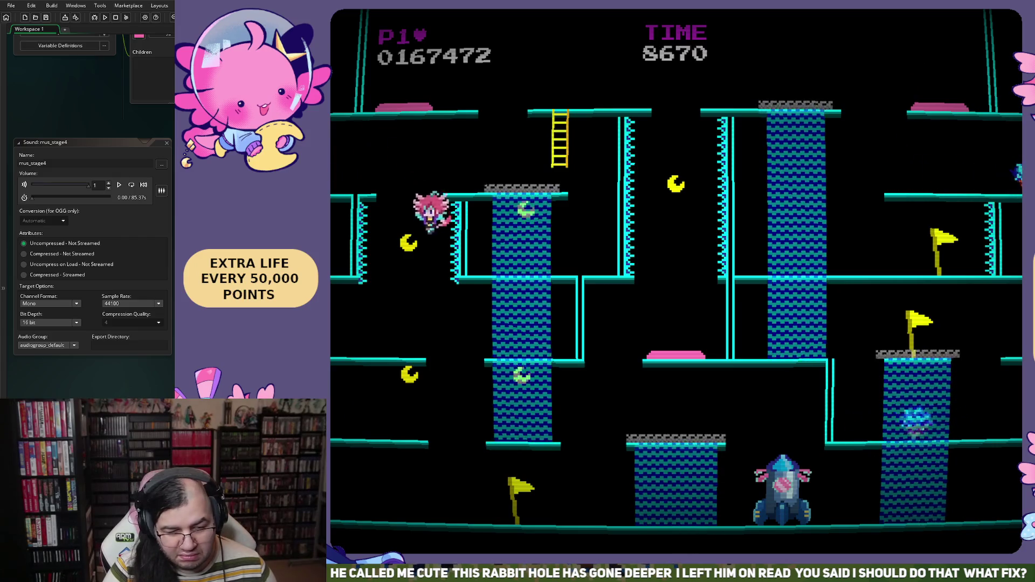
Drop to the lower-left platform, head for the flag, and climb back up to collect the moon.
key(space)
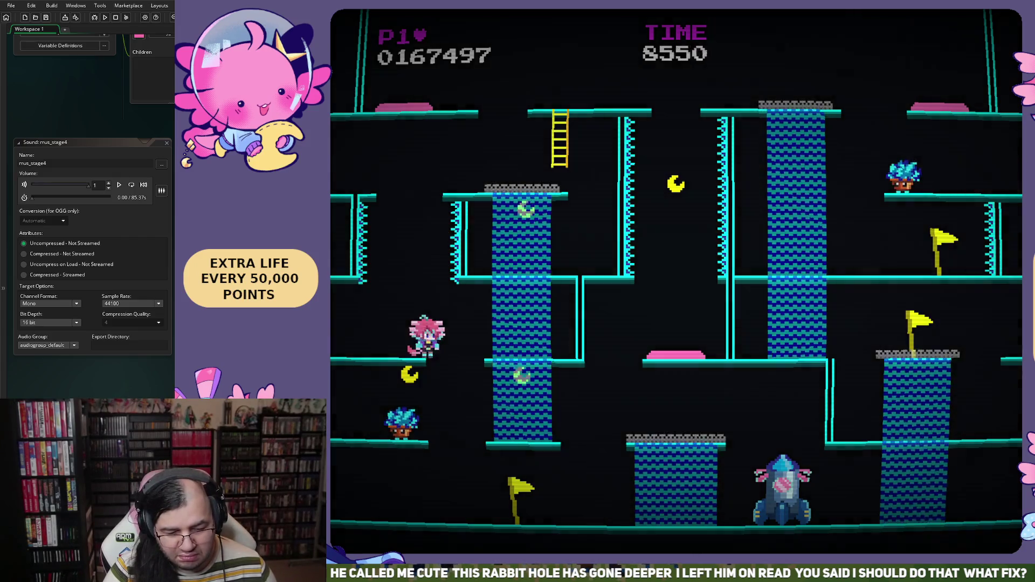
key(Left)
key(Right)
key(space)
key(Left)
key(Left)
key(Right)
key(Left)
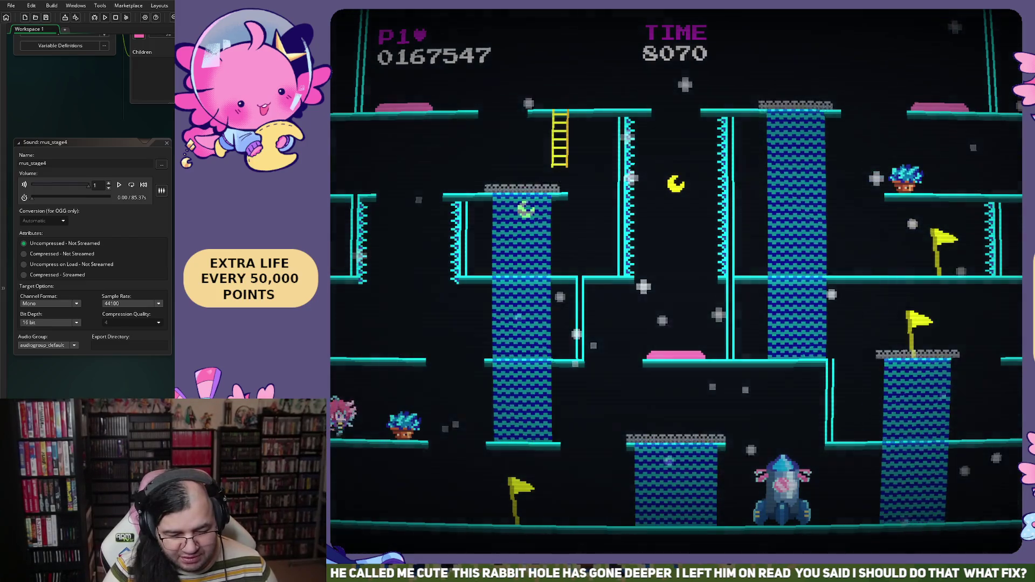
Climb the top ladder, collect moons down the shaft, bounce the pink pad, and grab the star.
key(Right)
key(Up)
key(Up)
key(Left)
key(Left)
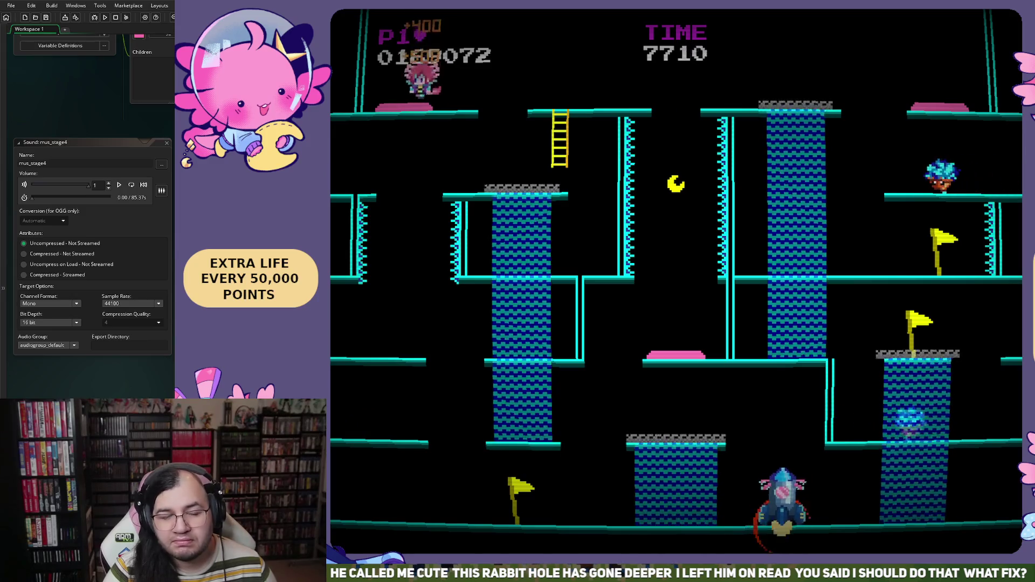
key(Right)
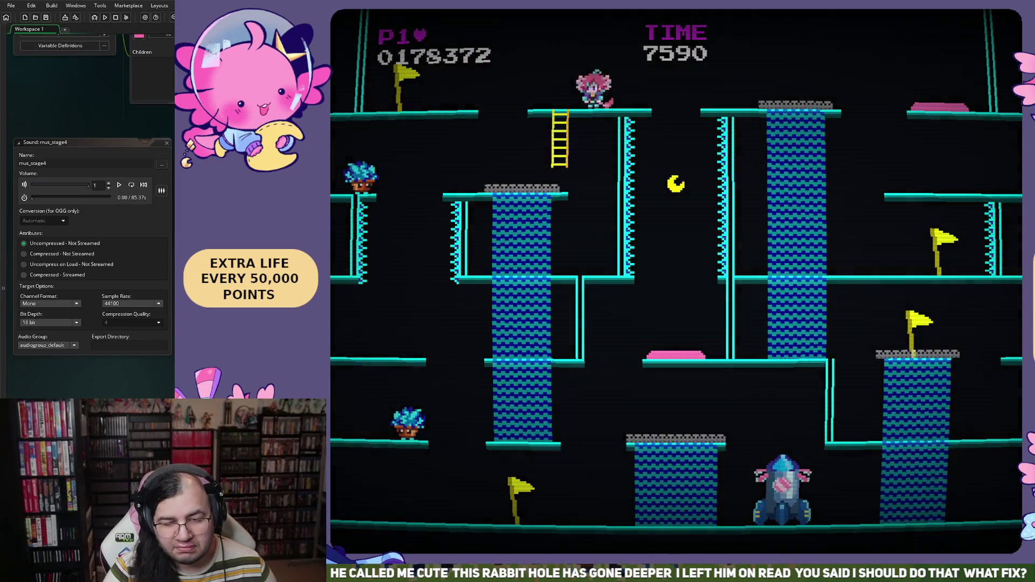
key(Right)
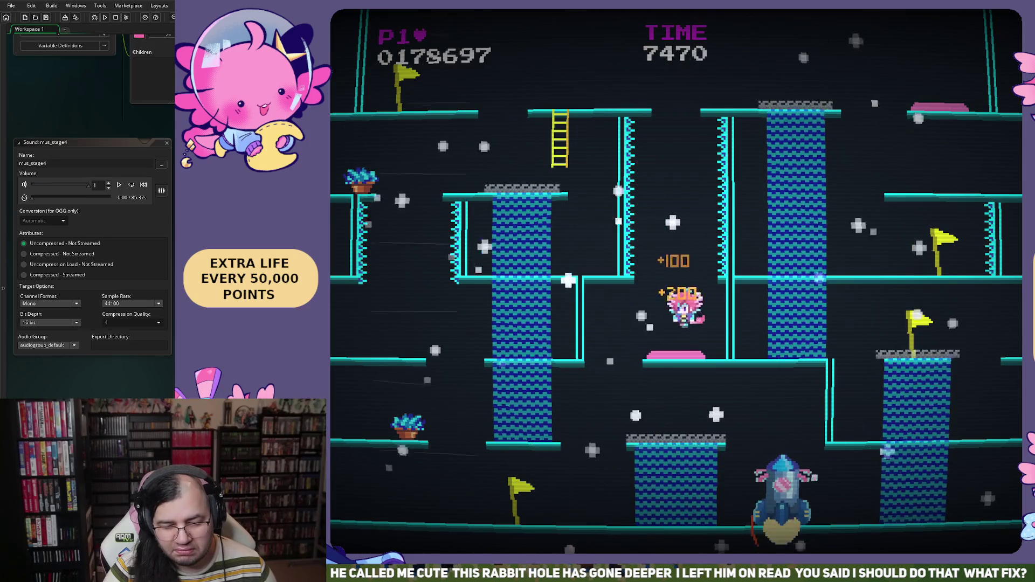
key(Left)
key(Left)
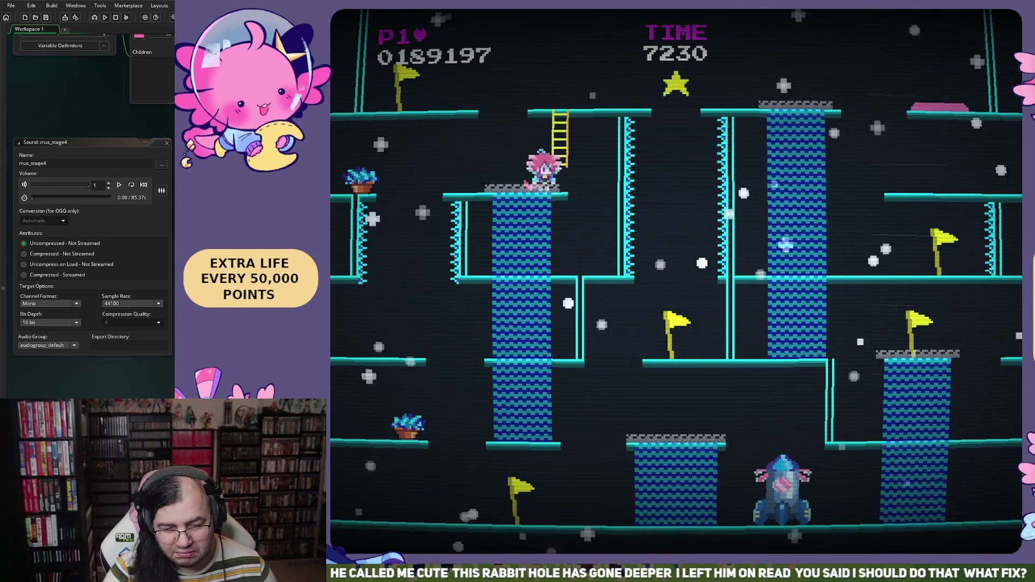
key(Up)
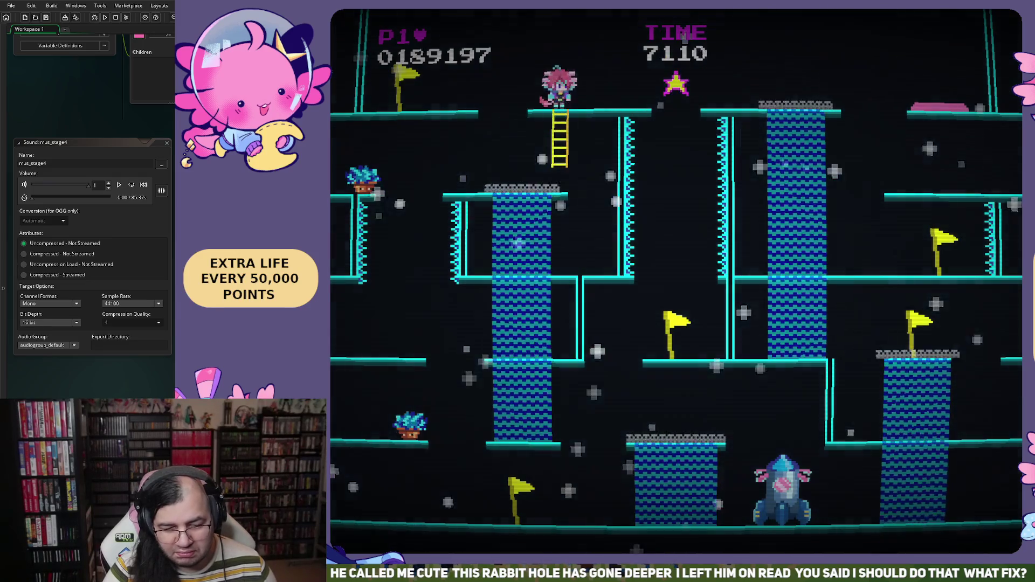
key(Right)
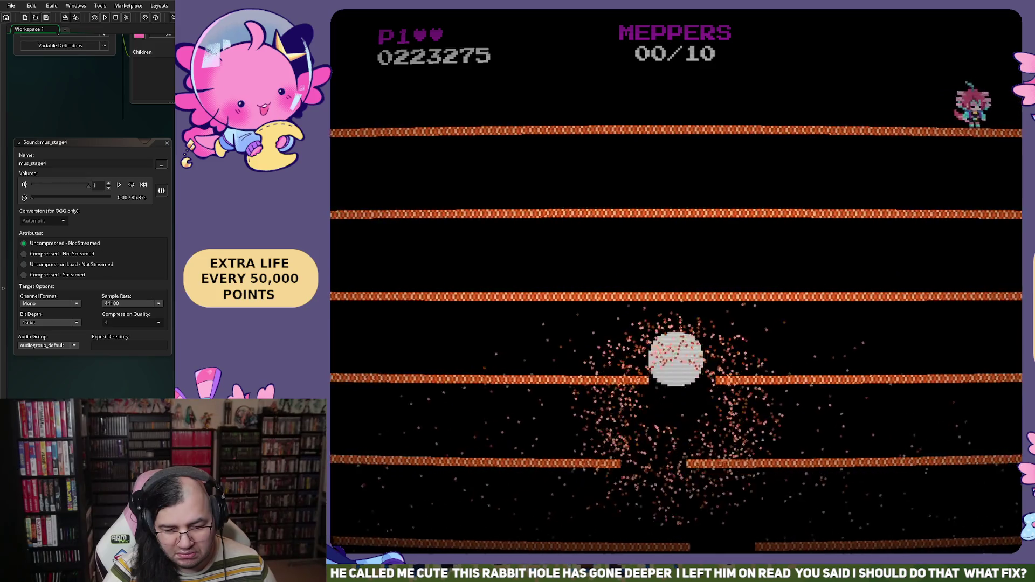
Play the next stage briefly along the top platform, then quit the test run with Escape.
key(Left)
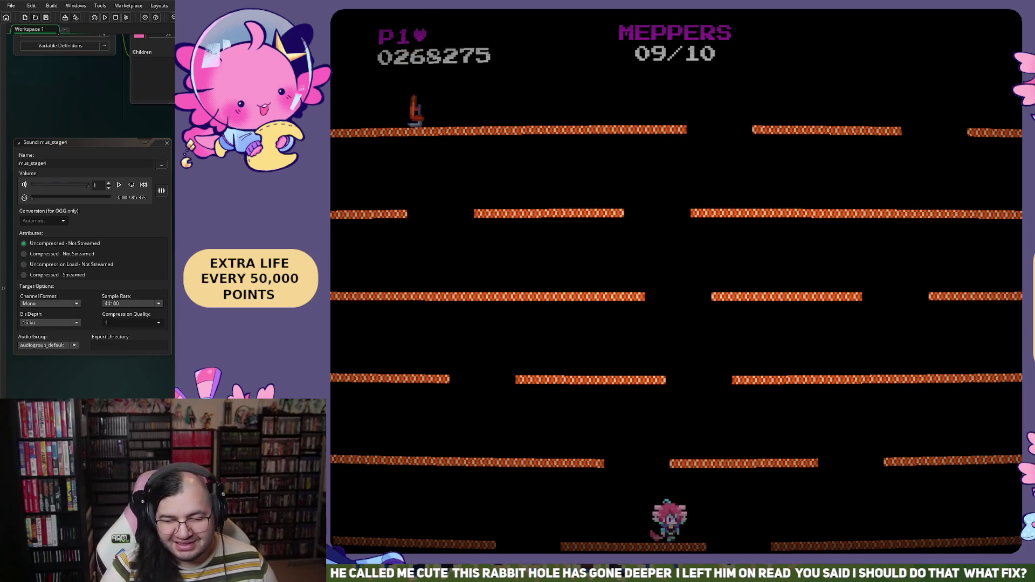
key(Escape)
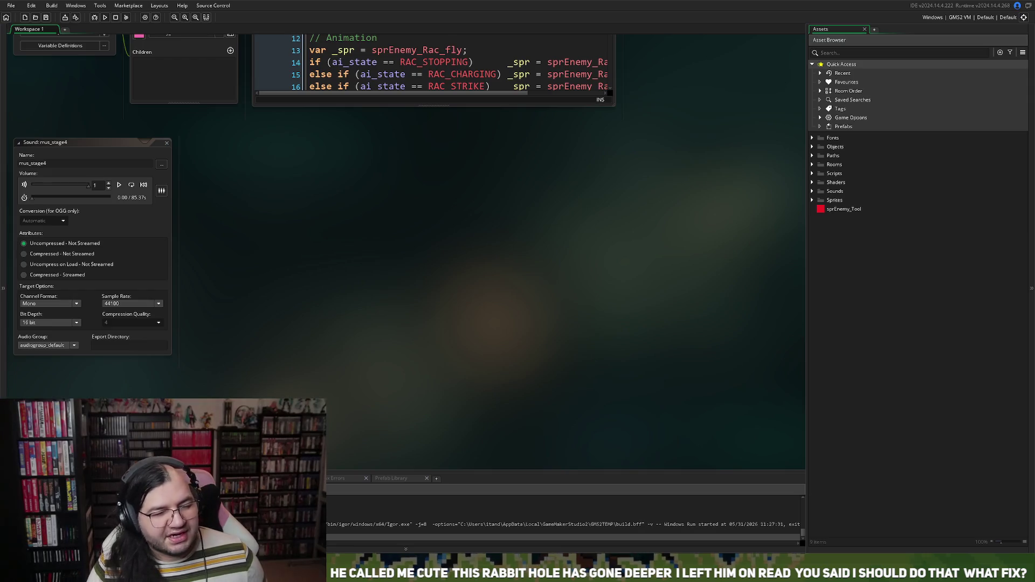
Open oGame_Control from Objects > Controllers in the Asset Browser.
scroll(264, 185, up, 5)
scroll(263, 185, up, 10)
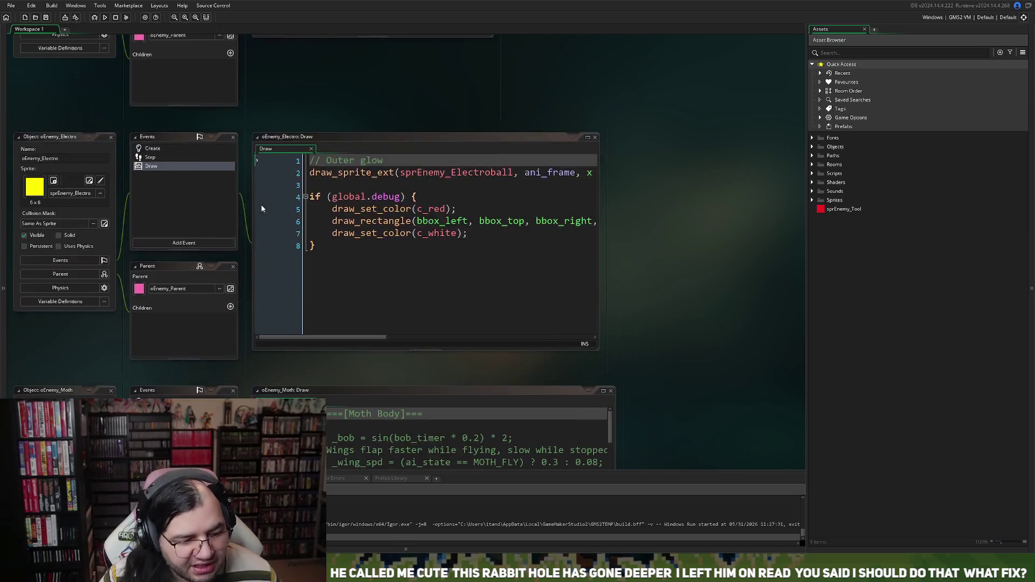
scroll(301, 232, up, 10)
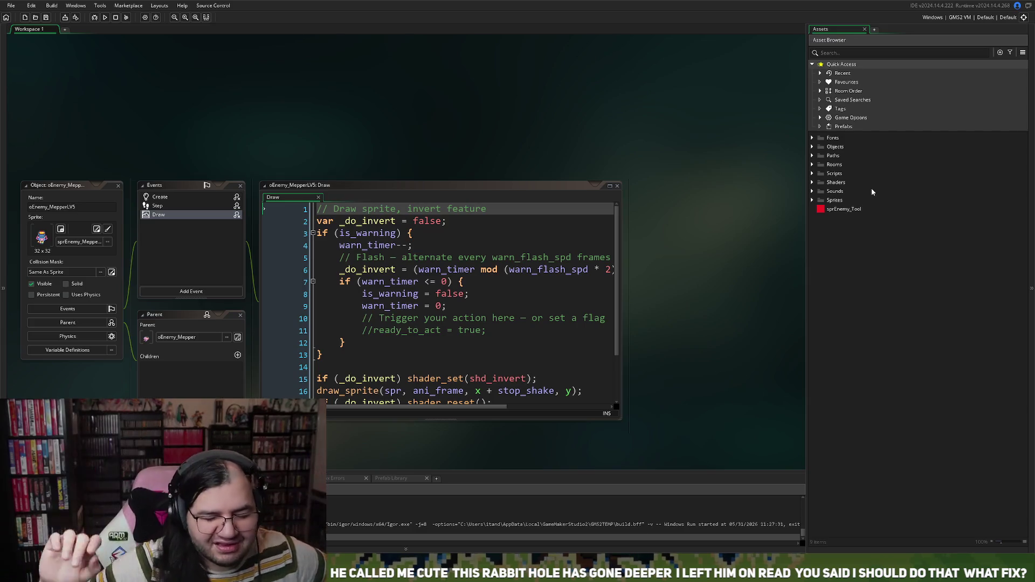
click(813, 147)
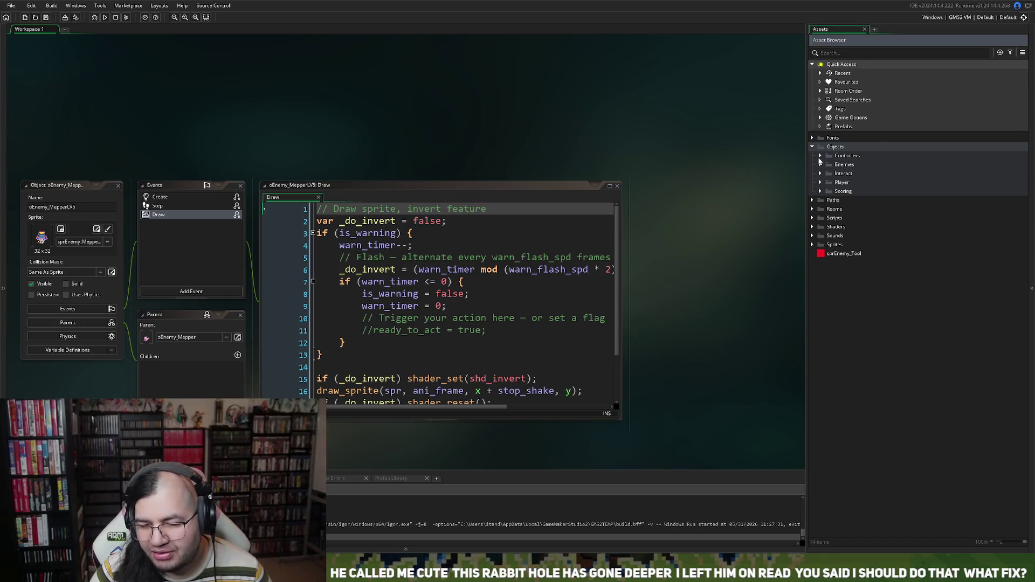
click(820, 157)
double_click(853, 209)
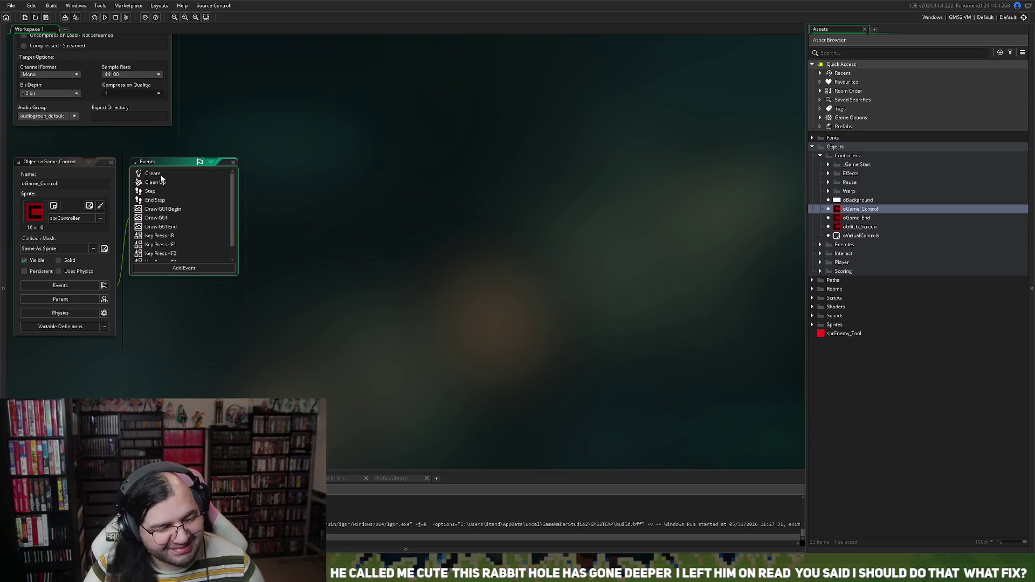
Select oGame_Control's Create event, then open the rmBoot room from the Rooms folder.
click(161, 175)
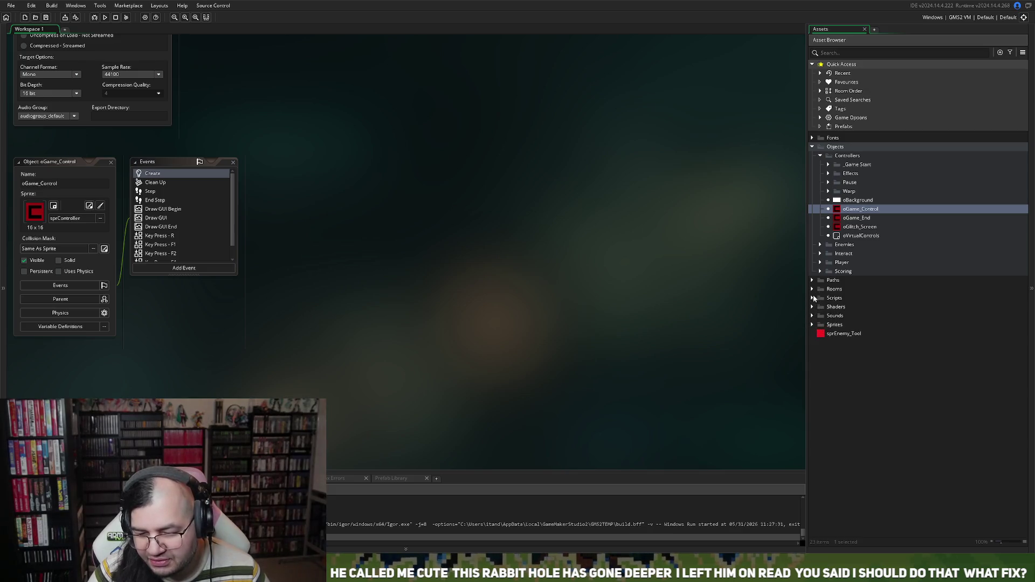
click(812, 289)
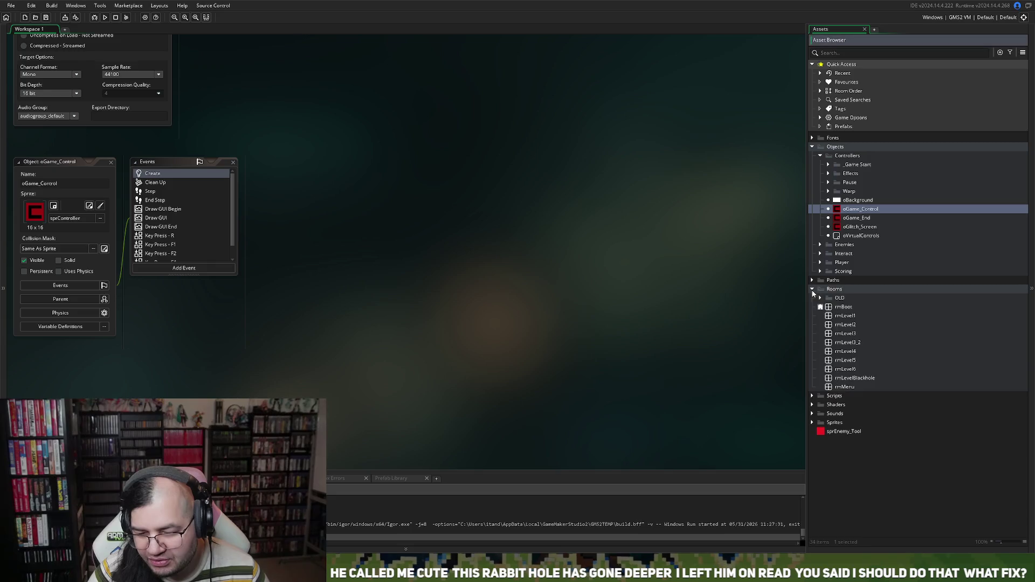
double_click(834, 309)
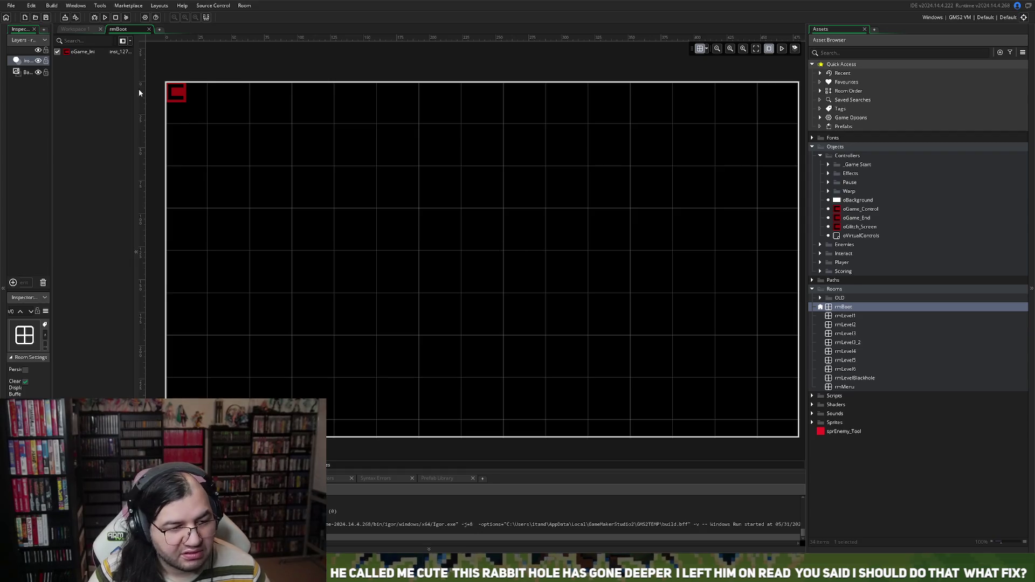
Widen rmBoot's room properties panel and review its Viewport 0 settings in the Inspector.
drag(53, 345, 197, 361)
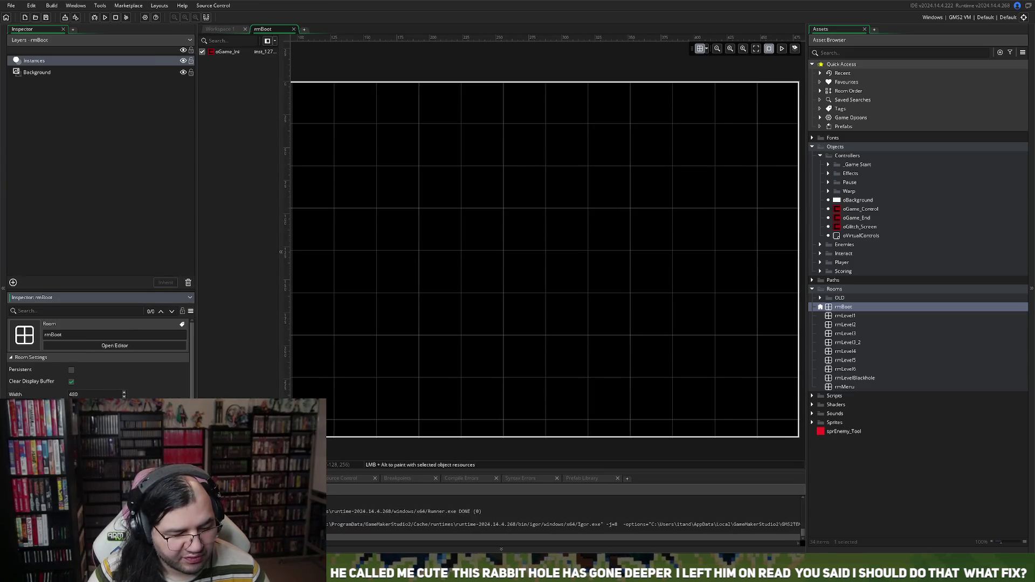
scroll(97, 367, down, 2)
scroll(98, 372, down, 3)
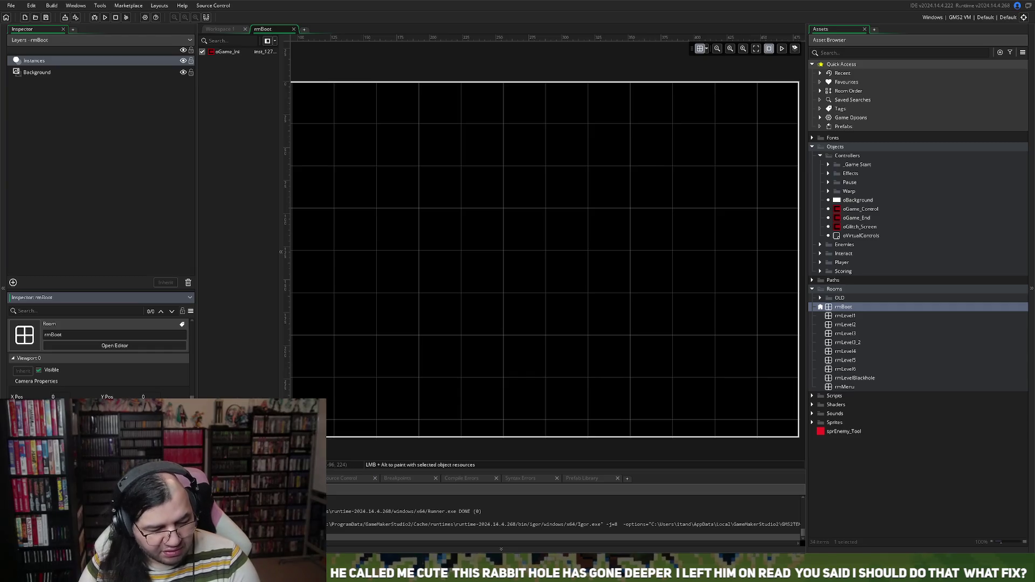
scroll(97, 373, up, 1)
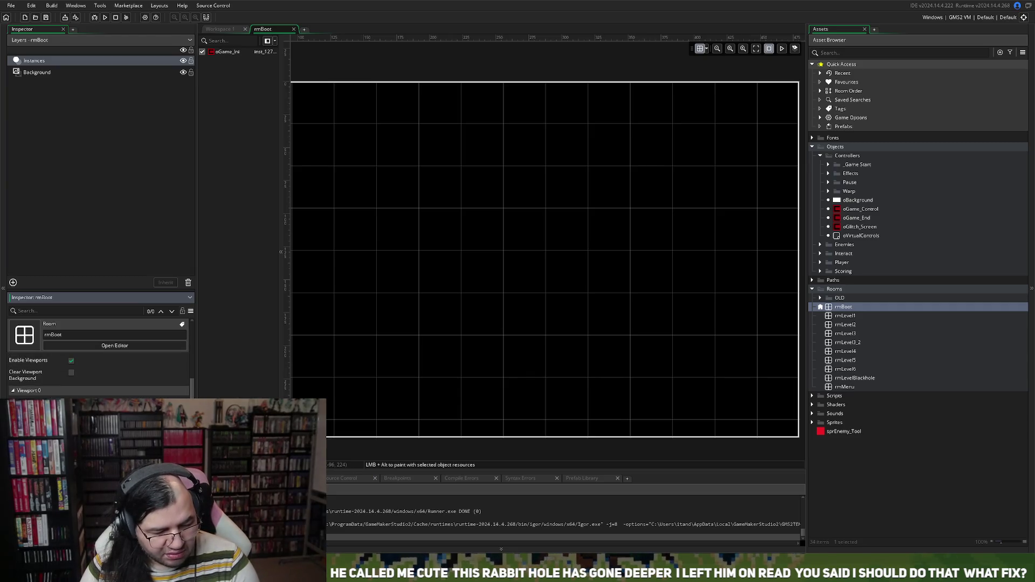
scroll(97, 372, up, 1)
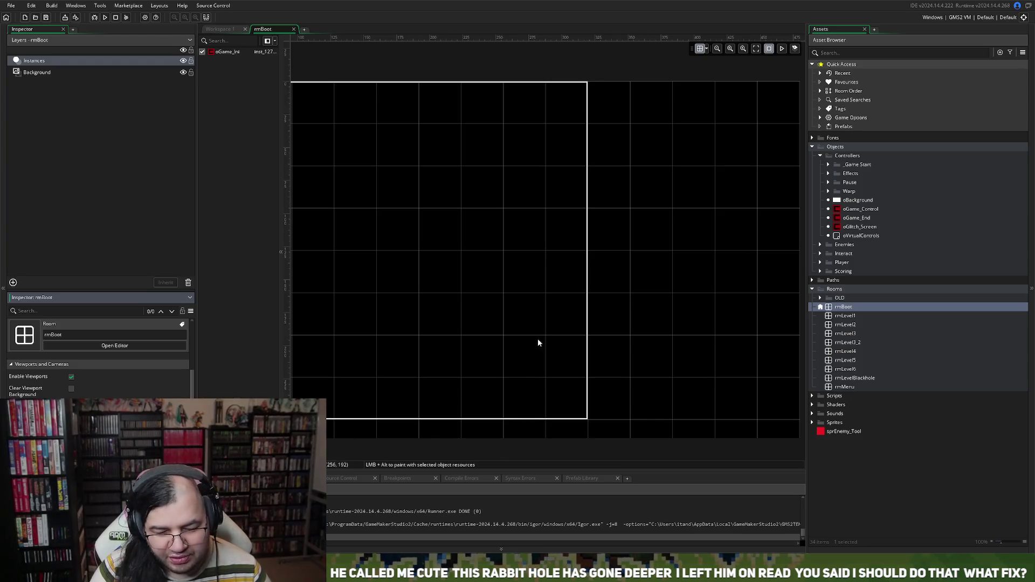
click(506, 339)
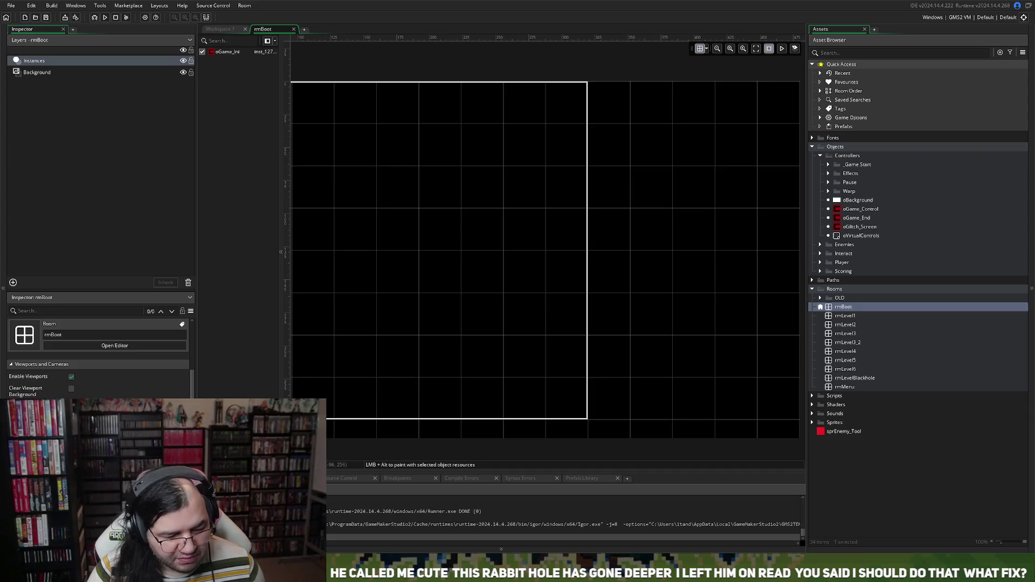
scroll(100, 372, down, 2)
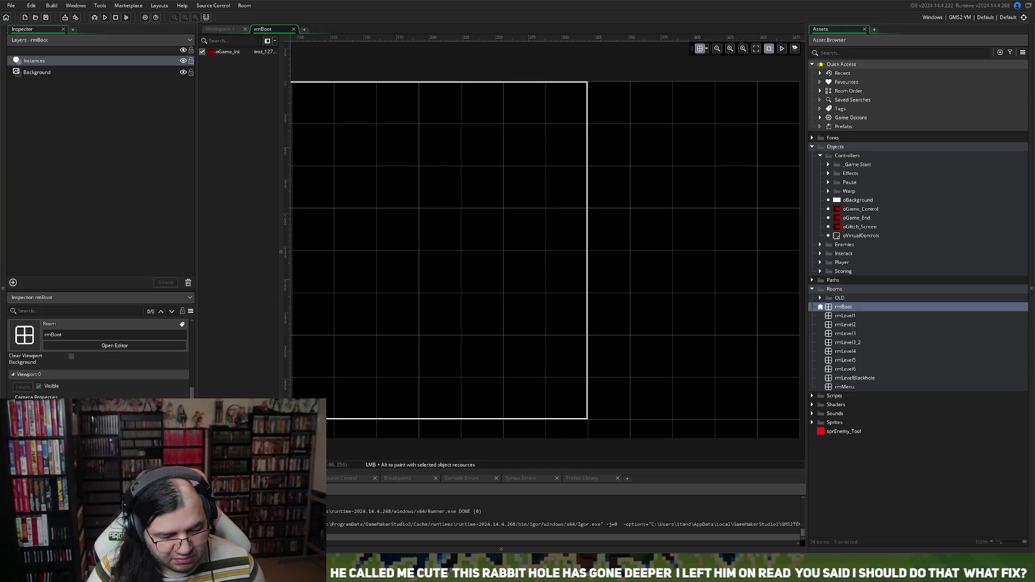
scroll(649, 417, up, 3)
scroll(637, 423, down, 5)
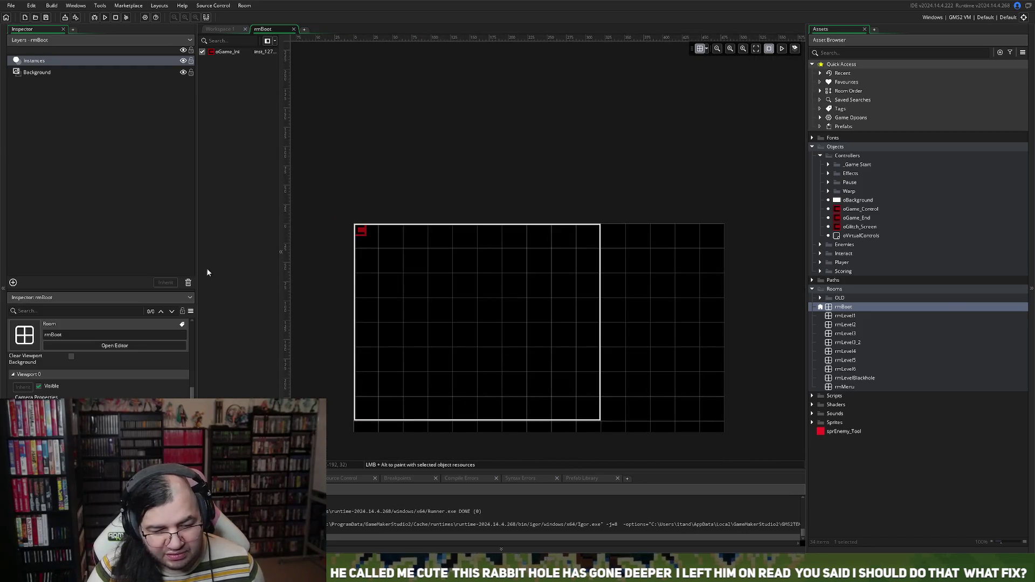
Narrow the Inspector to give the room more space and check the room's Grid Options.
drag(197, 271, 128, 272)
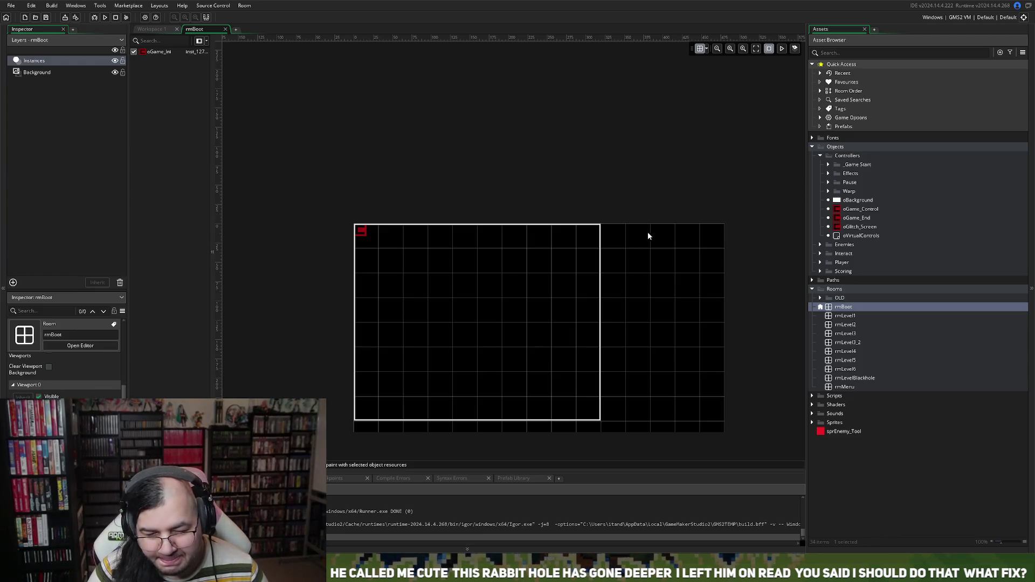
click(708, 49)
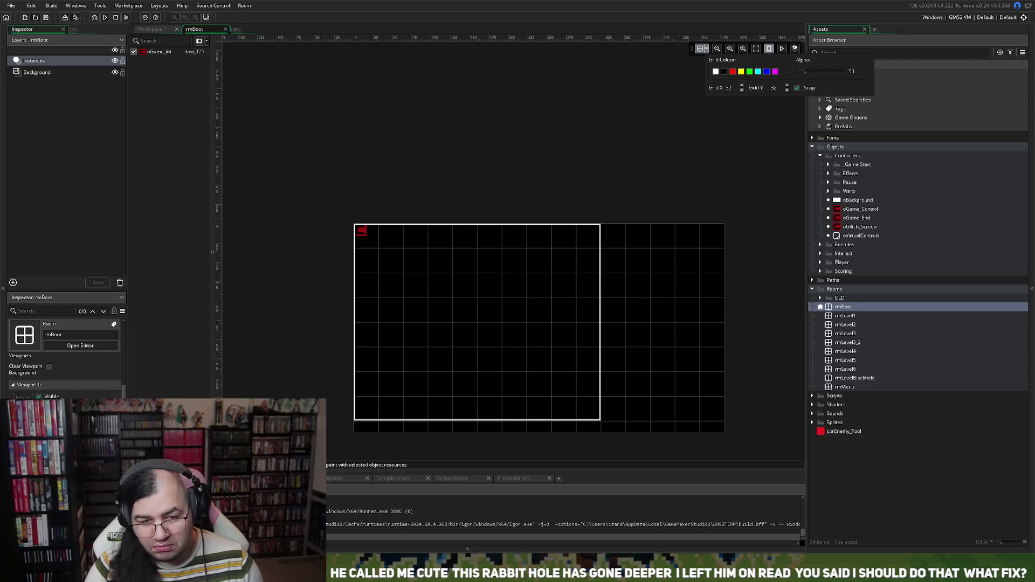
click(542, 100)
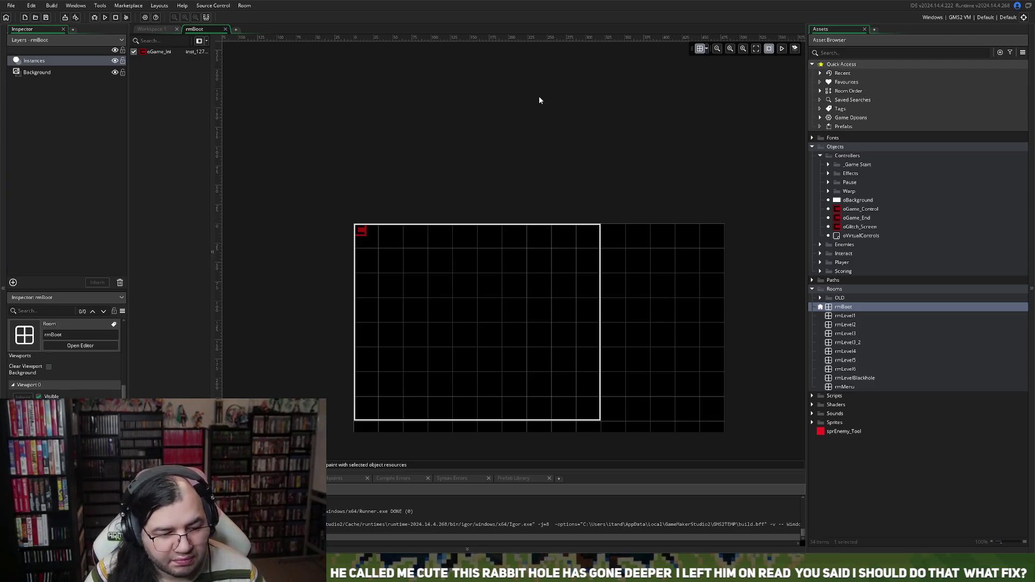
Shift the Viewport 0 camera X position so the view moves right toward mid-room.
click(65, 298)
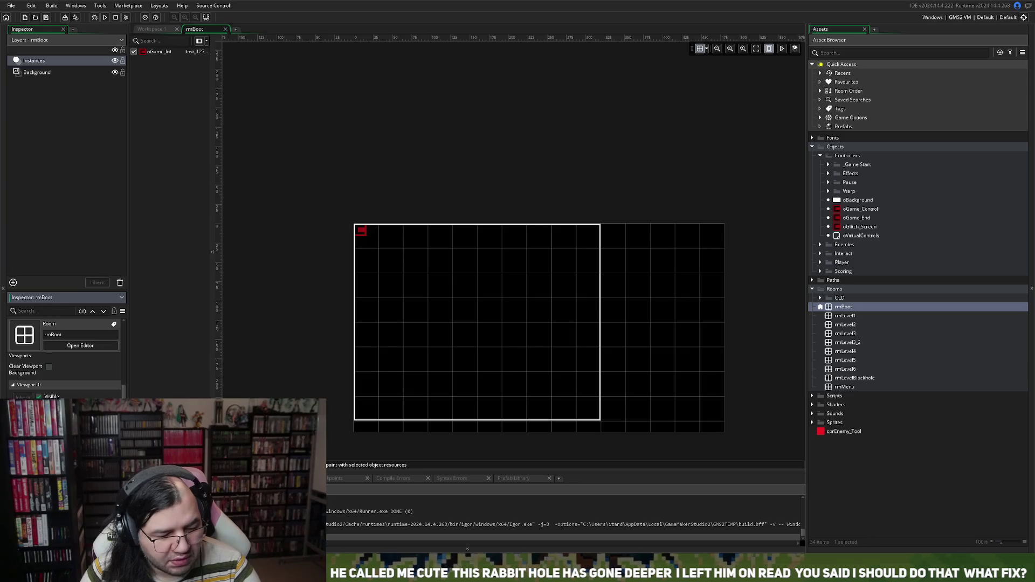
click(286, 219)
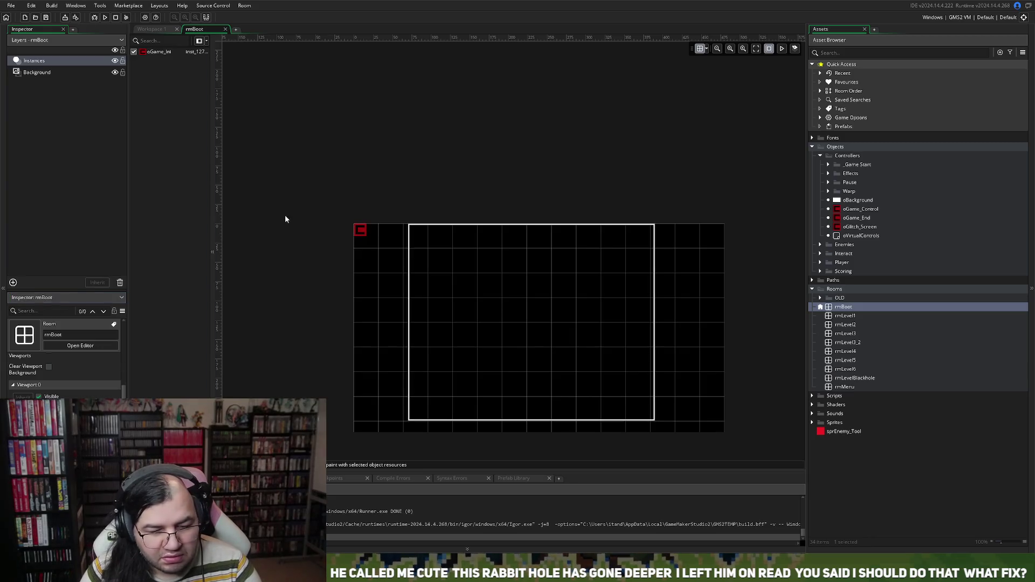
click(116, 346)
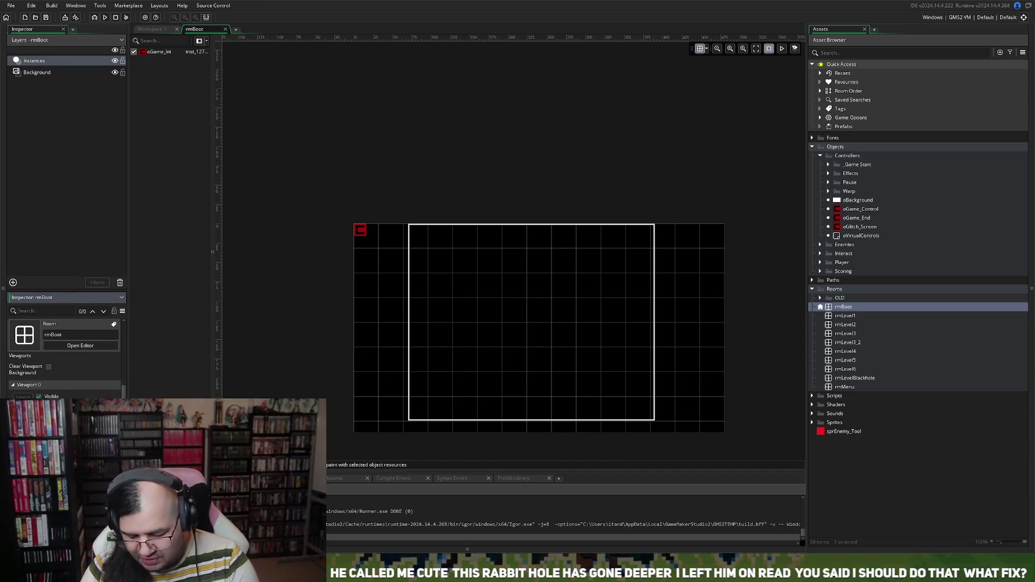
click(261, 182)
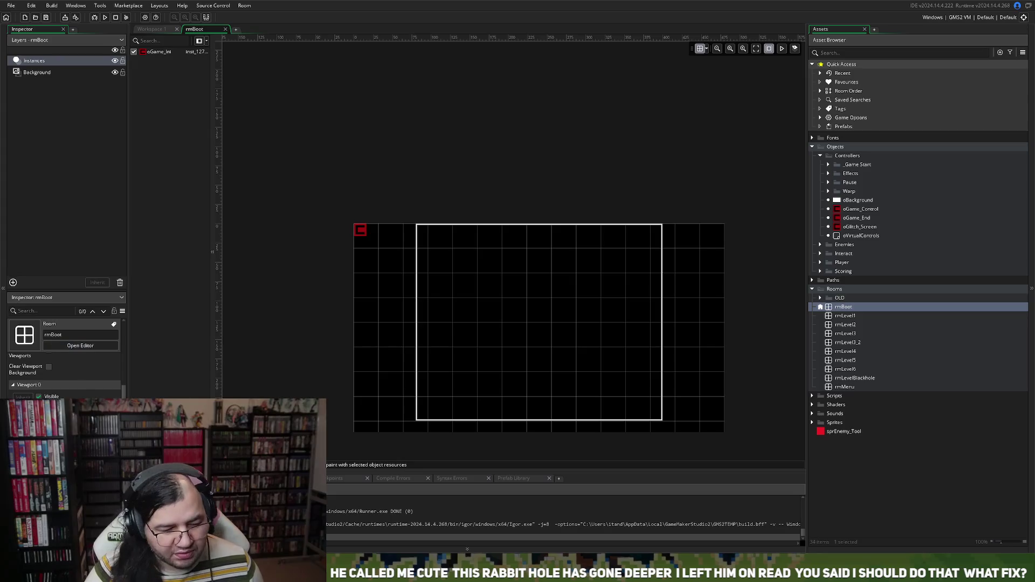
click(65, 297)
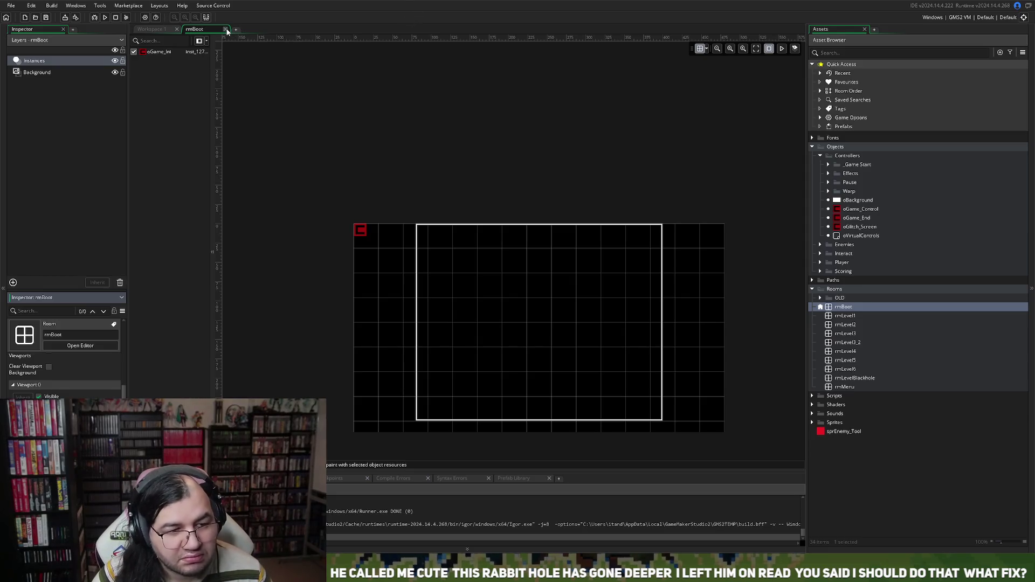
Close rmBoot, briefly open rmLevel1, check rmLevel2, then open rmMenu for editing.
click(226, 30)
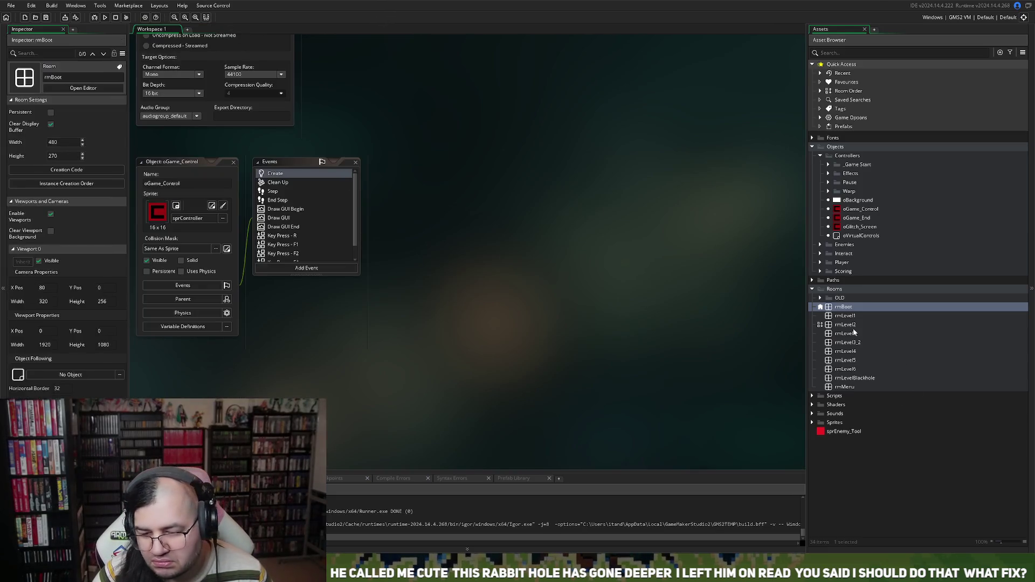
double_click(846, 317)
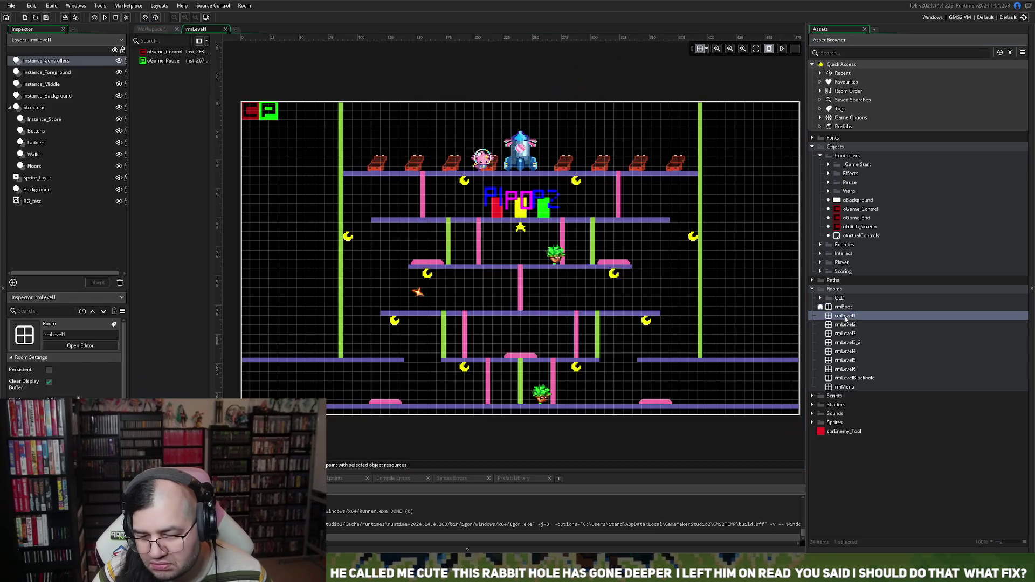
click(226, 30)
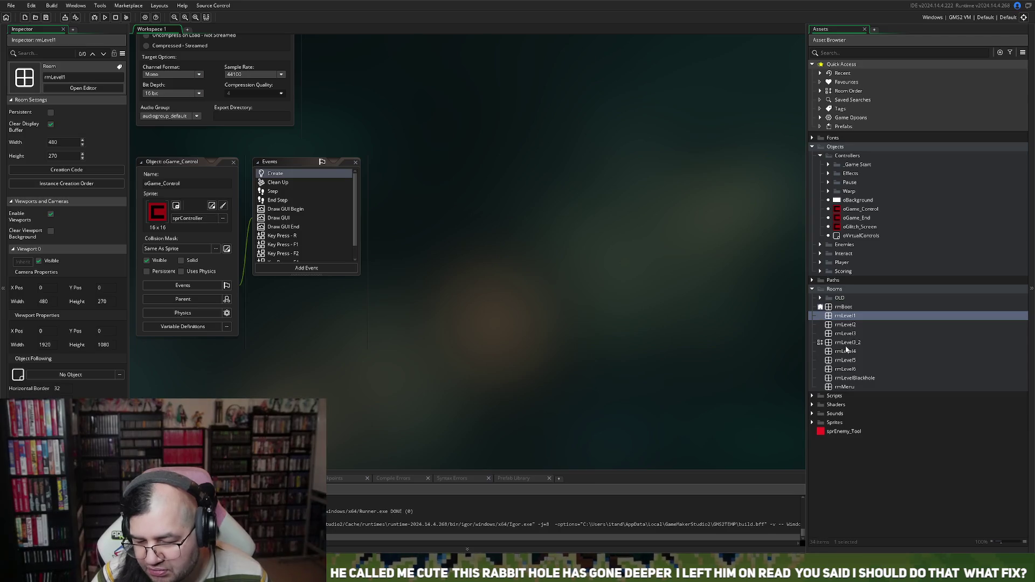
right_click(846, 348)
click(845, 325)
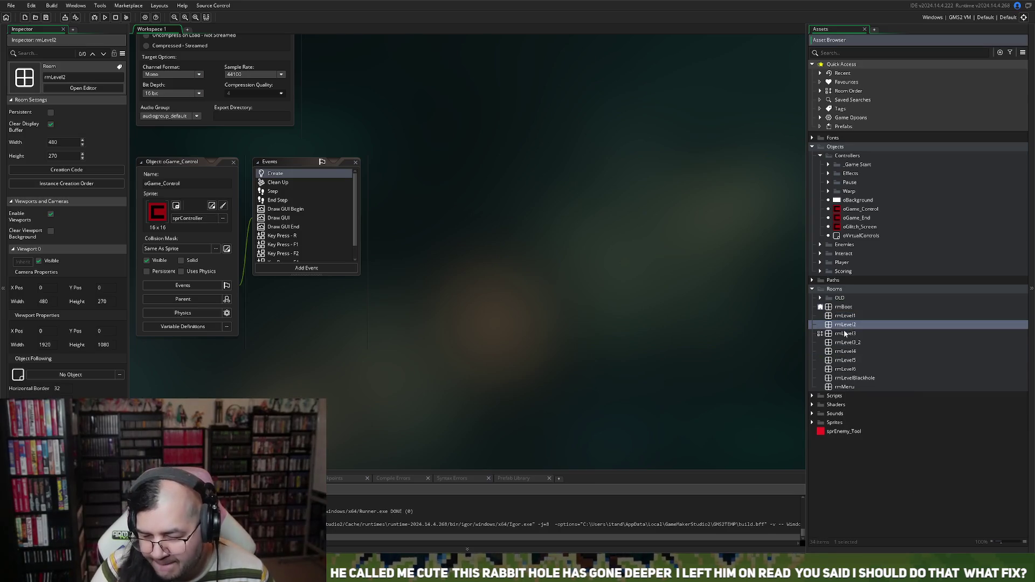
right_click(843, 387)
double_click(832, 387)
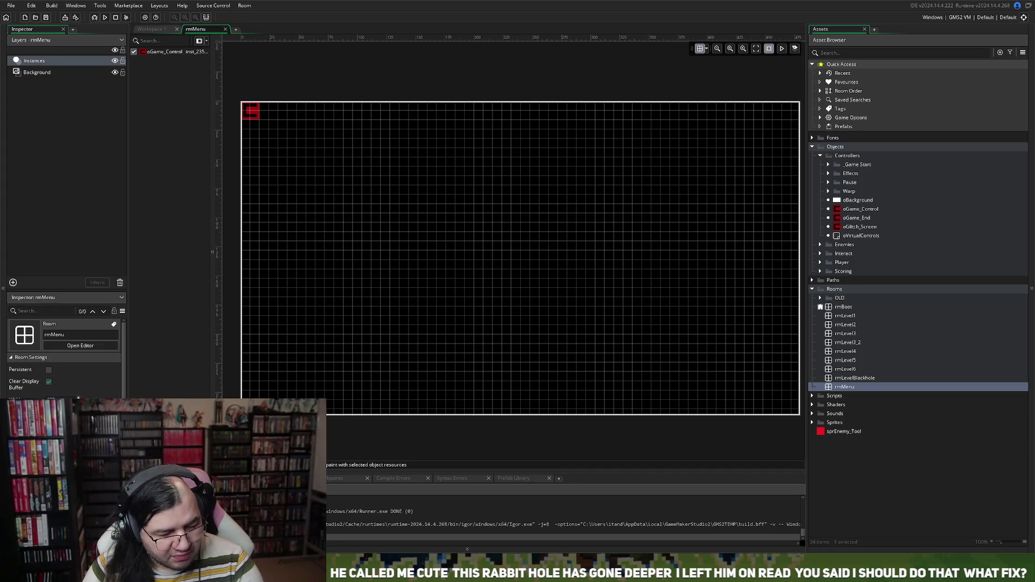
Adjust rmMenu's Viewport 0 camera to sit inside the room, then run the game with F5.
scroll(102, 383, down, 3)
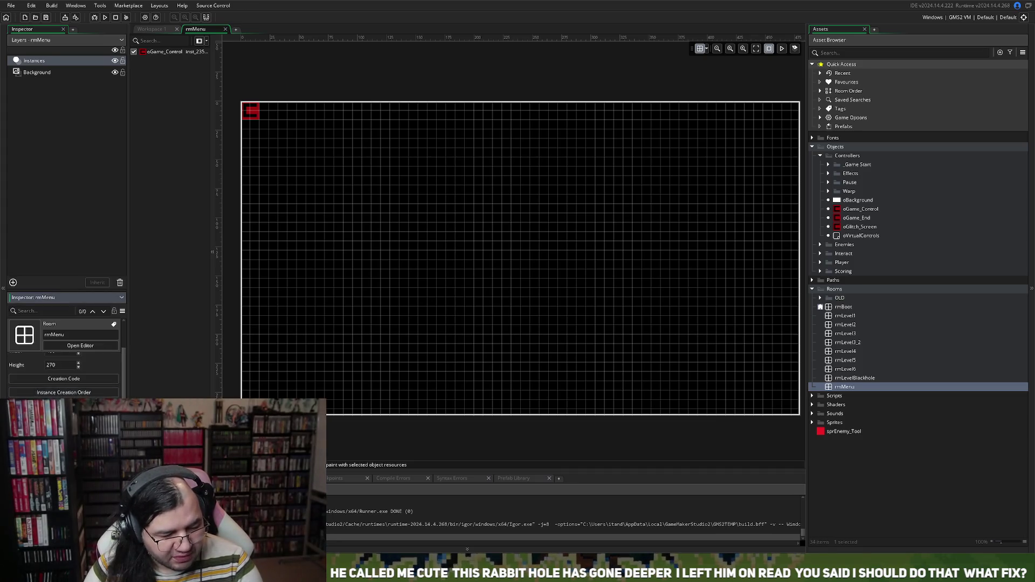
scroll(64, 367, down, 1)
scroll(64, 367, down, 2)
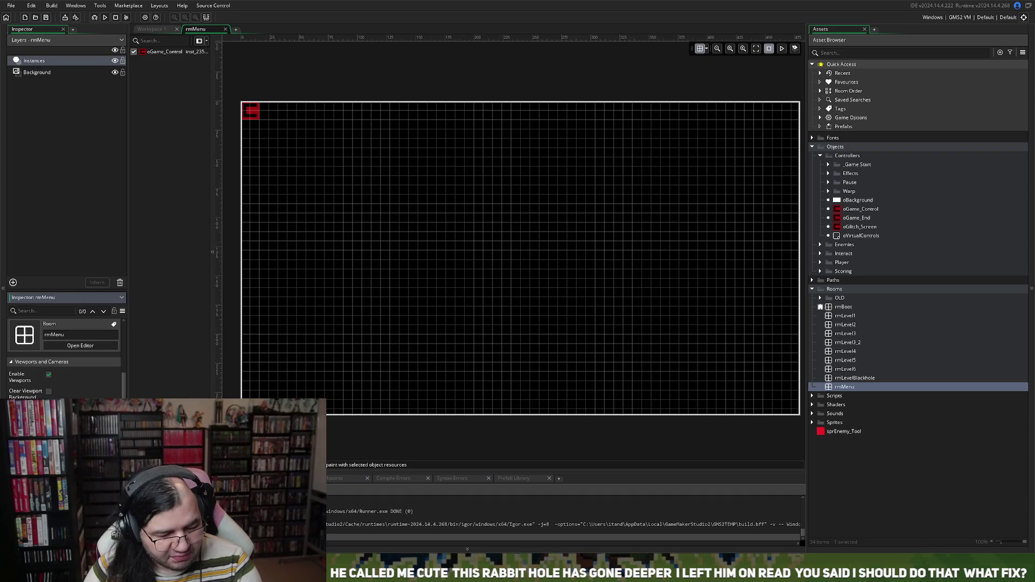
scroll(65, 367, down, 2)
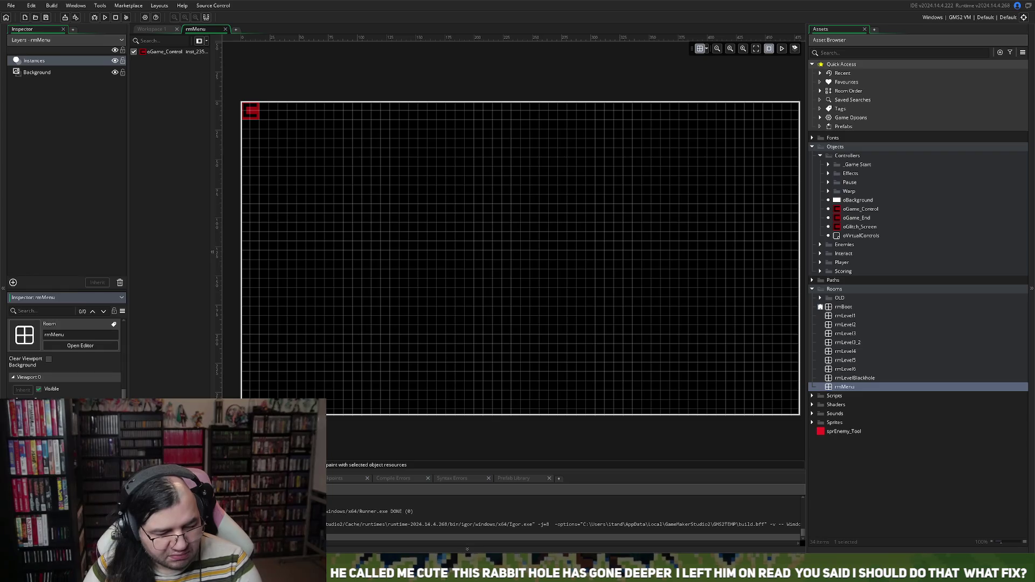
click(370, 451)
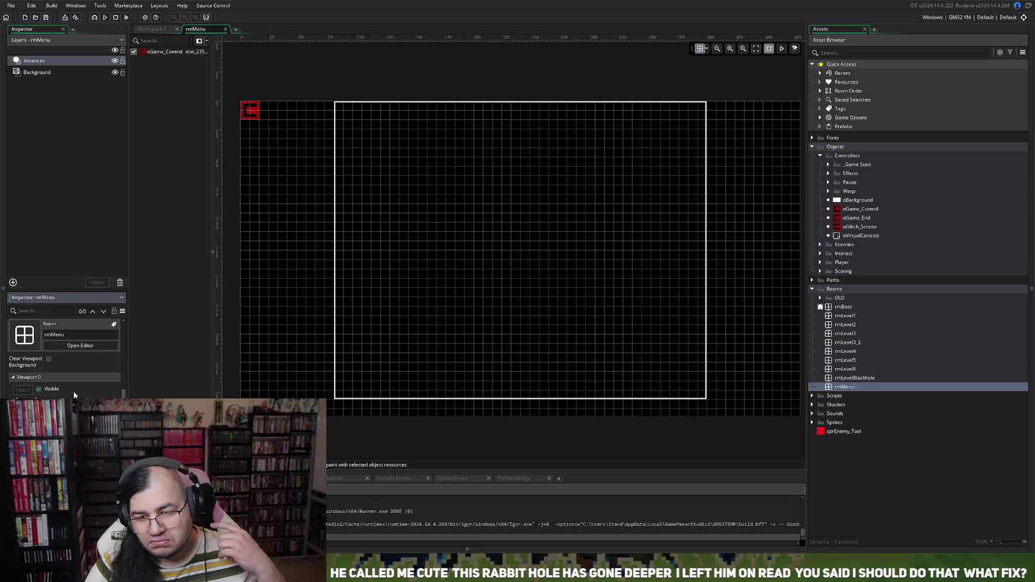
click(106, 18)
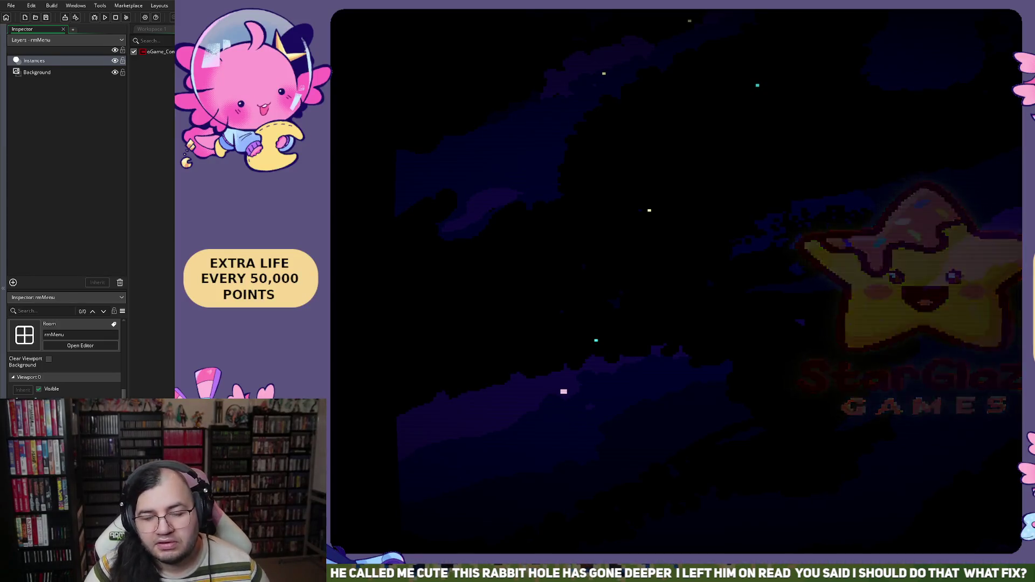
Navigate the game's Config menu to the Video/Audio Resolution options.
key(Down)
key(Return)
key(Down)
key(Up)
key(Return)
key(Down)
key(Up)
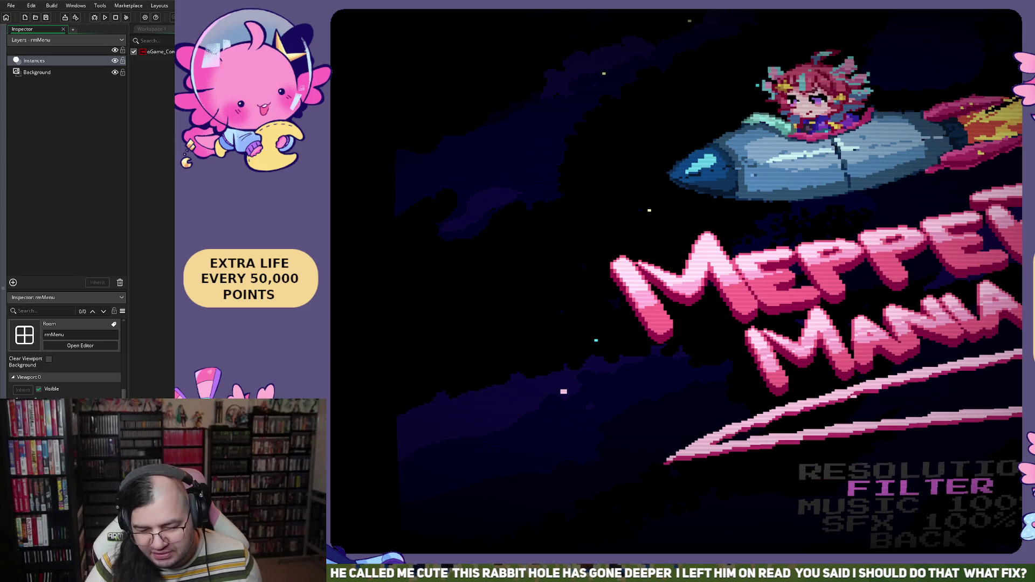
key(Return)
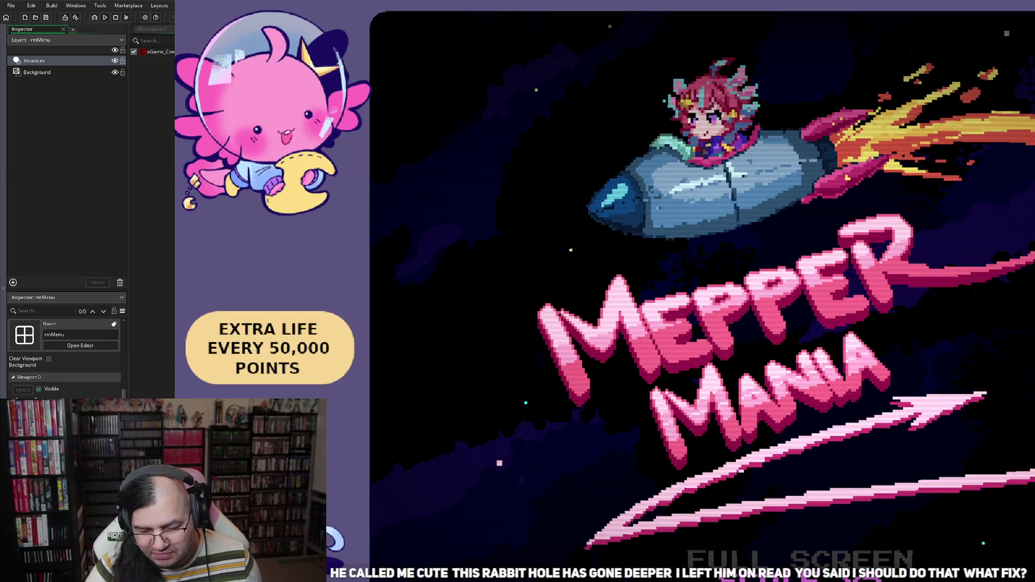
Try full screen and the 3x and other window scales, then back out of the menus.
key(Return)
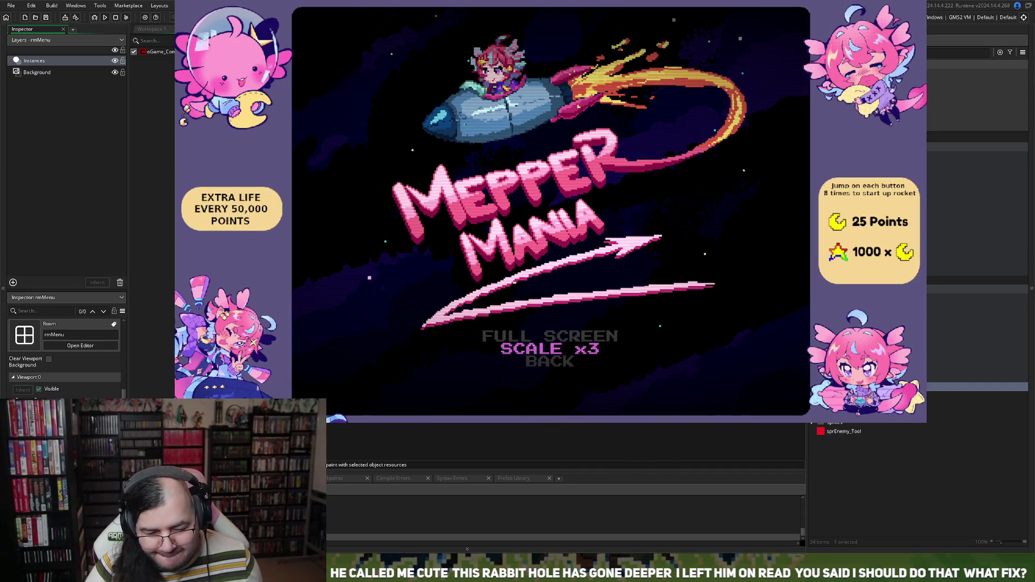
key(Return)
key(Return)
key(Return)
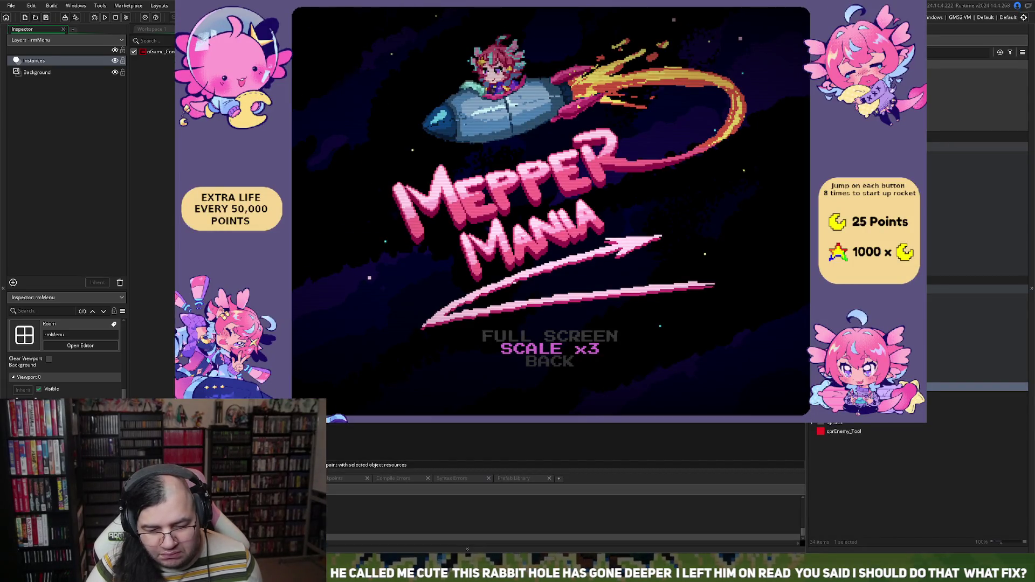
key(Down)
key(Return)
key(Up)
key(Return)
key(Up)
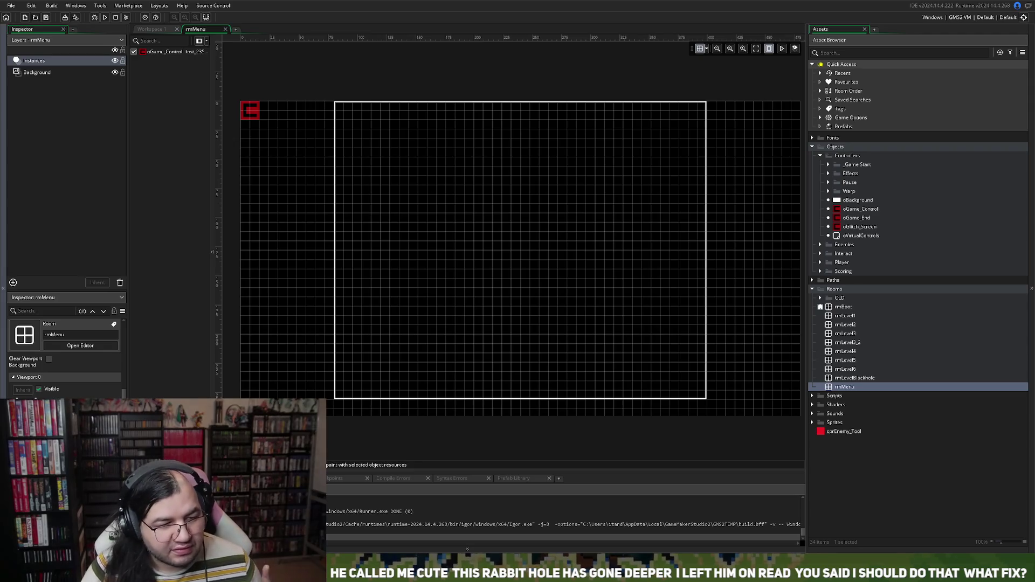
Review oGame_Control's Draw GUI Begin and Step event code, closing each code window.
click(151, 29)
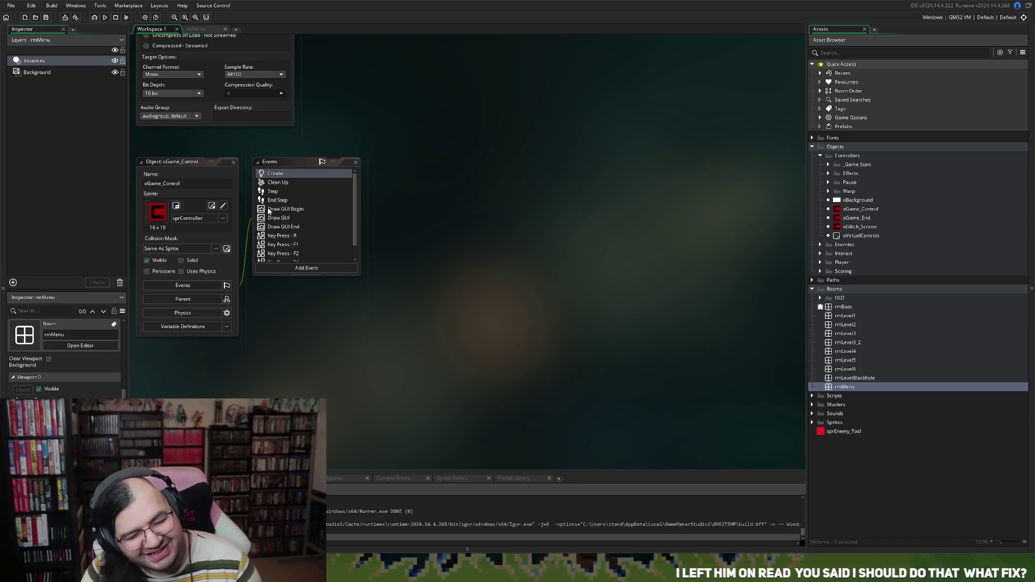
click(272, 213)
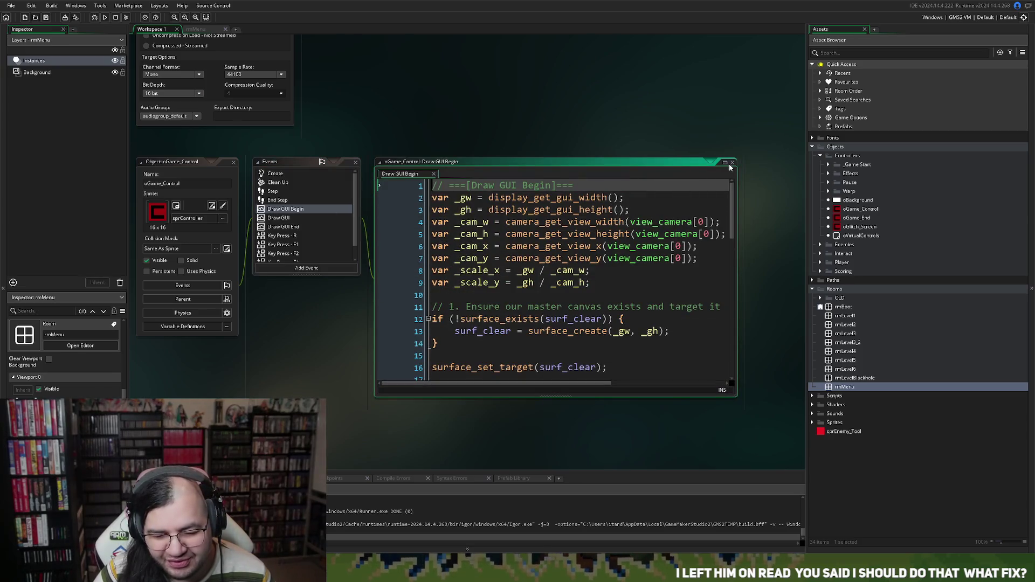
click(732, 162)
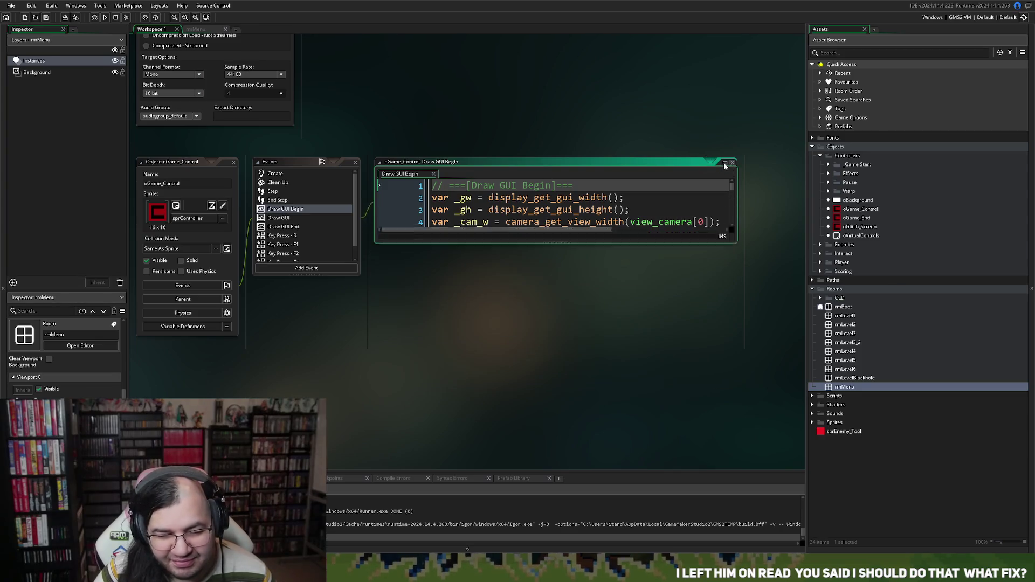
click(281, 193)
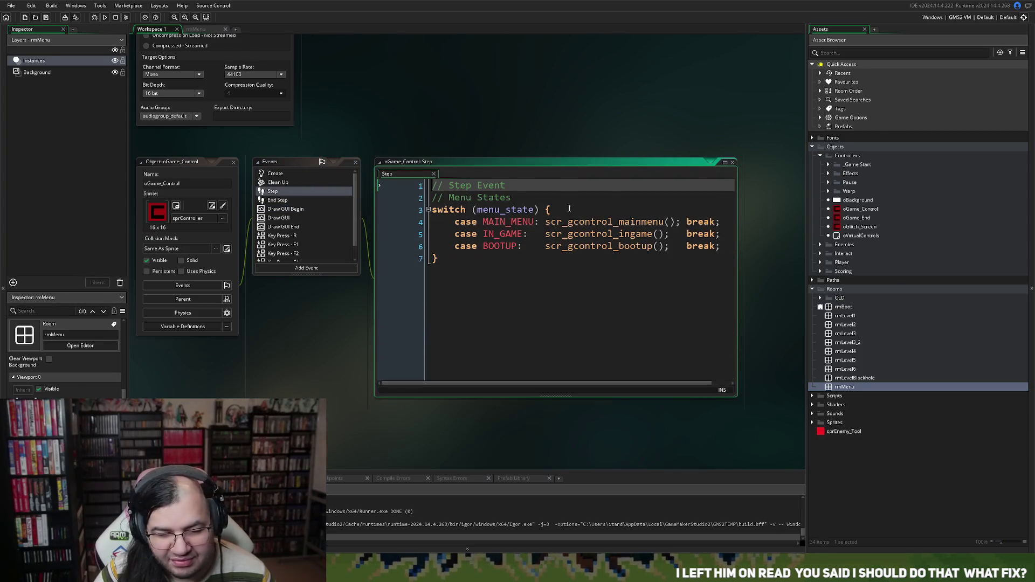
click(732, 162)
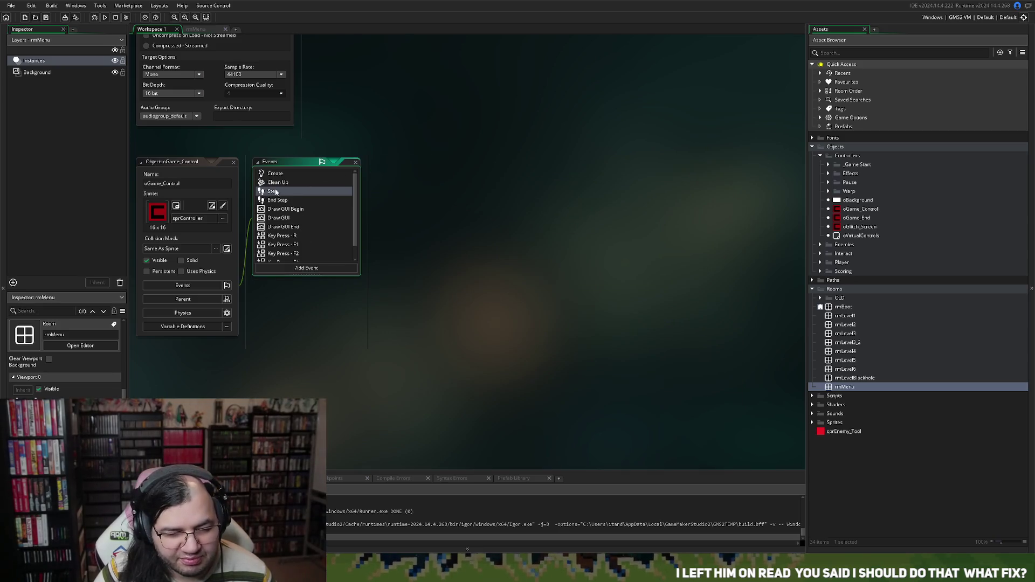
Open the oGame_Ini object from the Game Start controllers folder.
click(859, 211)
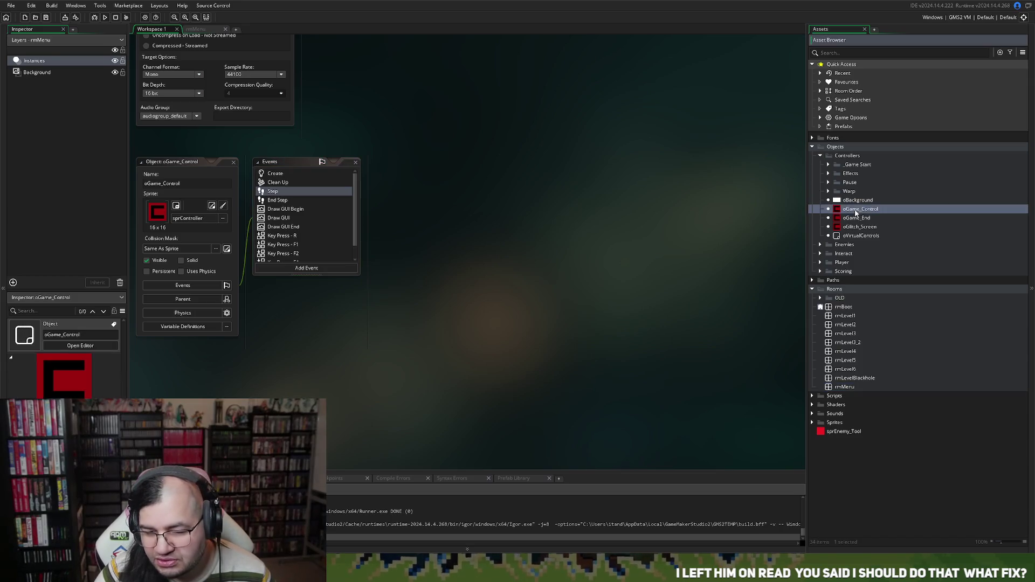
click(829, 164)
double_click(862, 174)
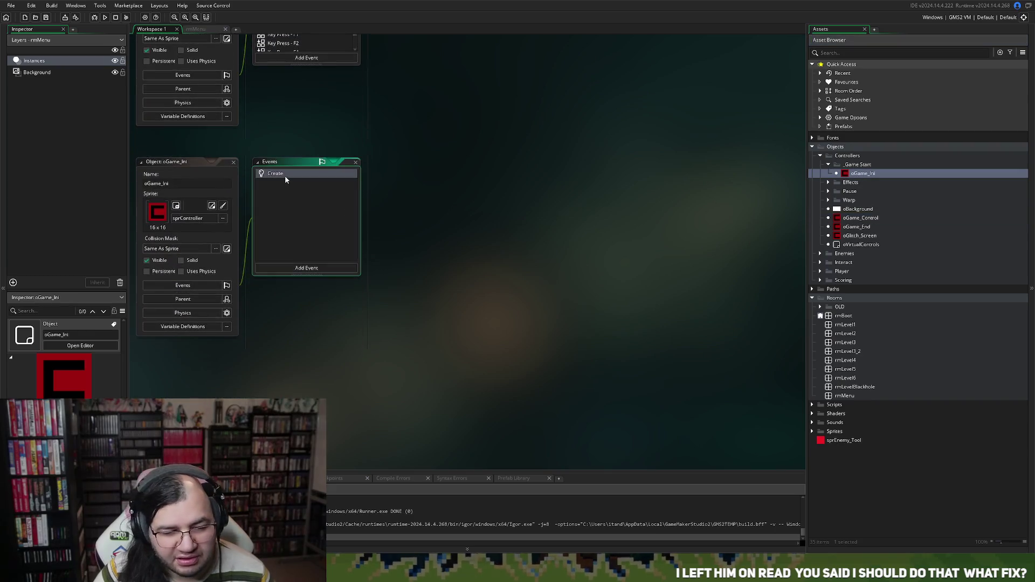
Insert 'global.marquee = 1;' above global.native_w in oGame_Ini's Create event.
double_click(284, 176)
scroll(546, 241, down, 6)
scroll(546, 241, down, 5)
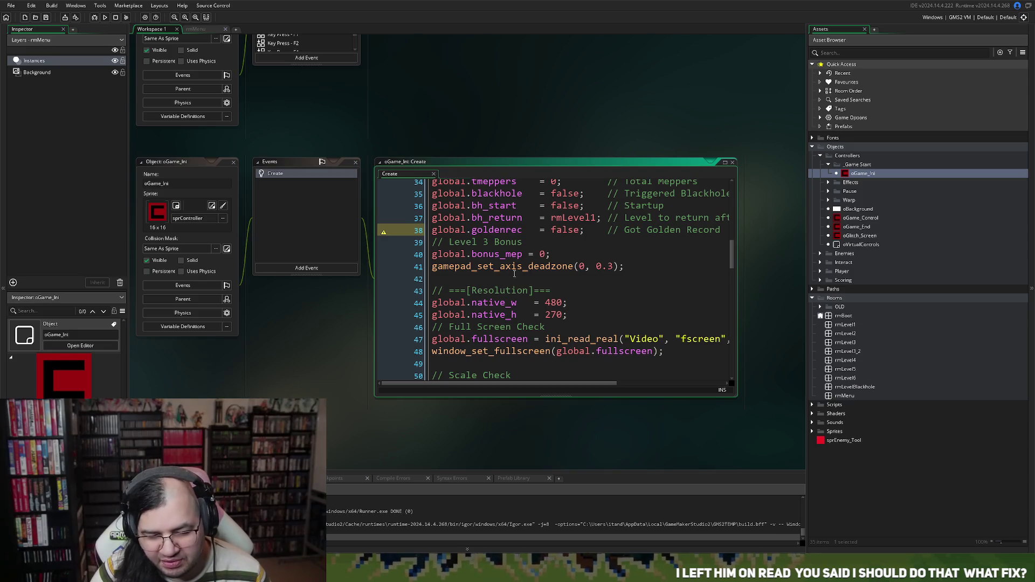
click(435, 303)
key(Return)
key(Up)
text(global.marquee)
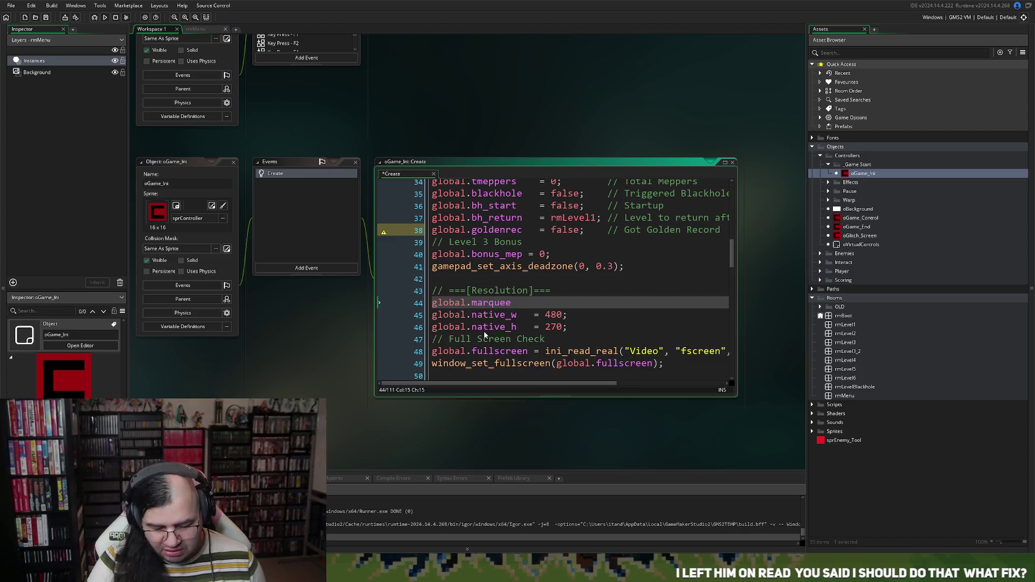
text(    =)
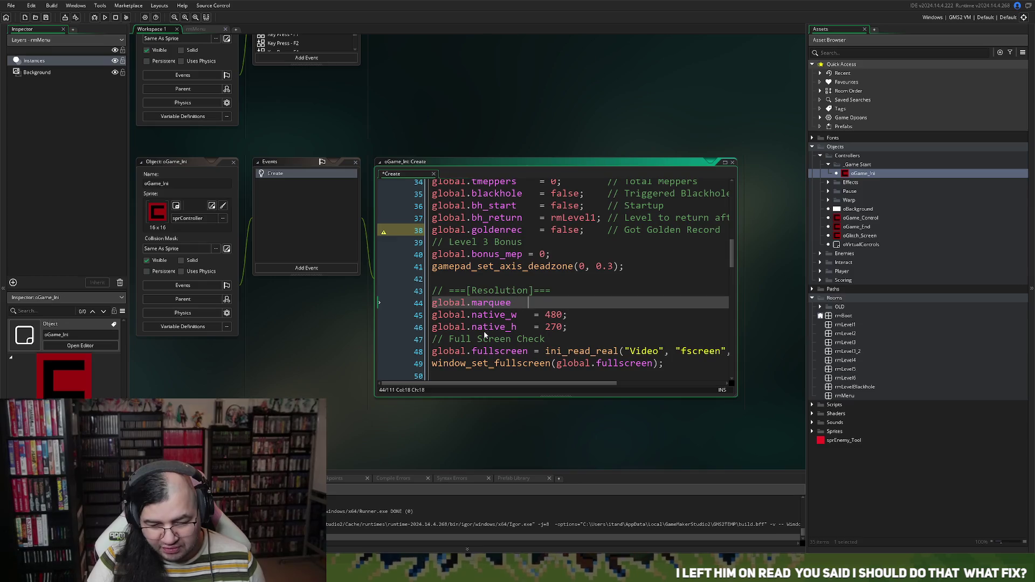
text( 1)
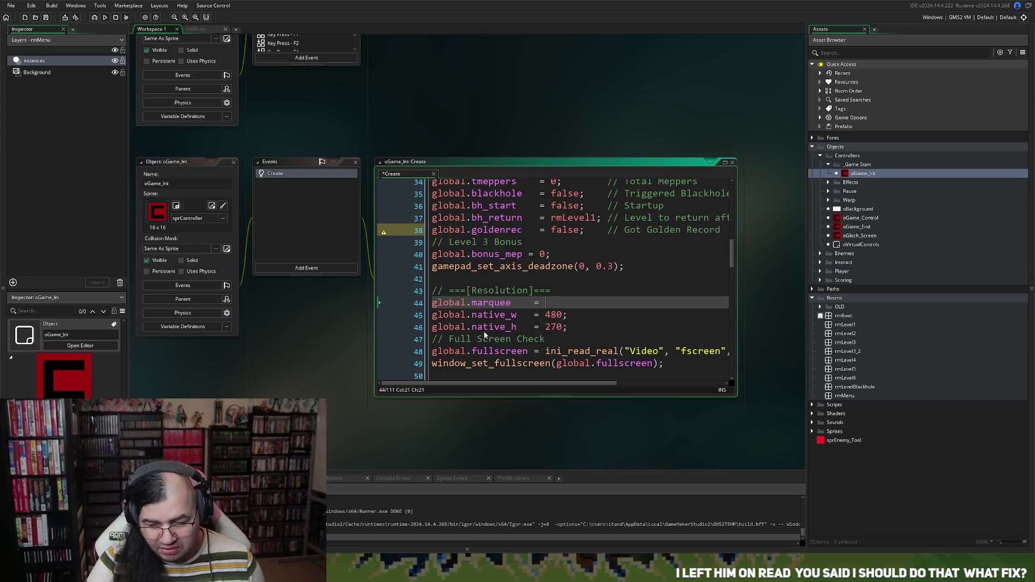
text(;)
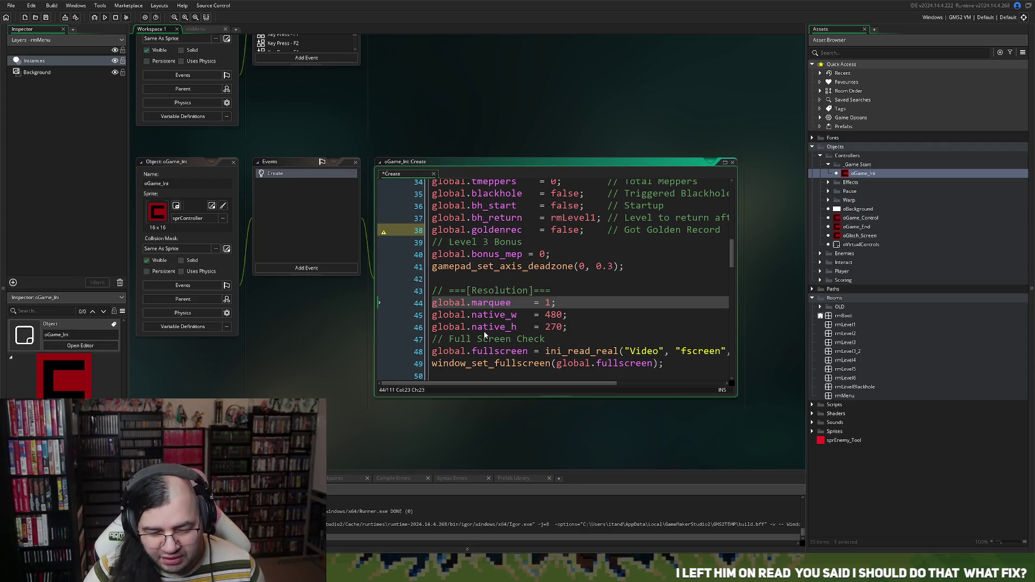
Change the global.marquee value from 1 to 0 and copy the whole line.
drag(511, 304, 435, 309)
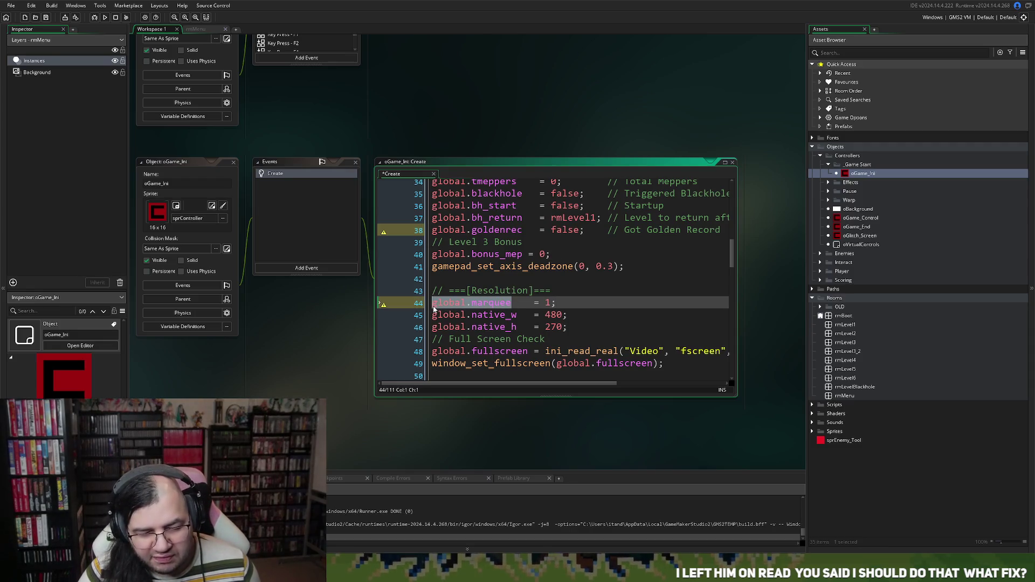
click(547, 303)
key(Delete)
text(0)
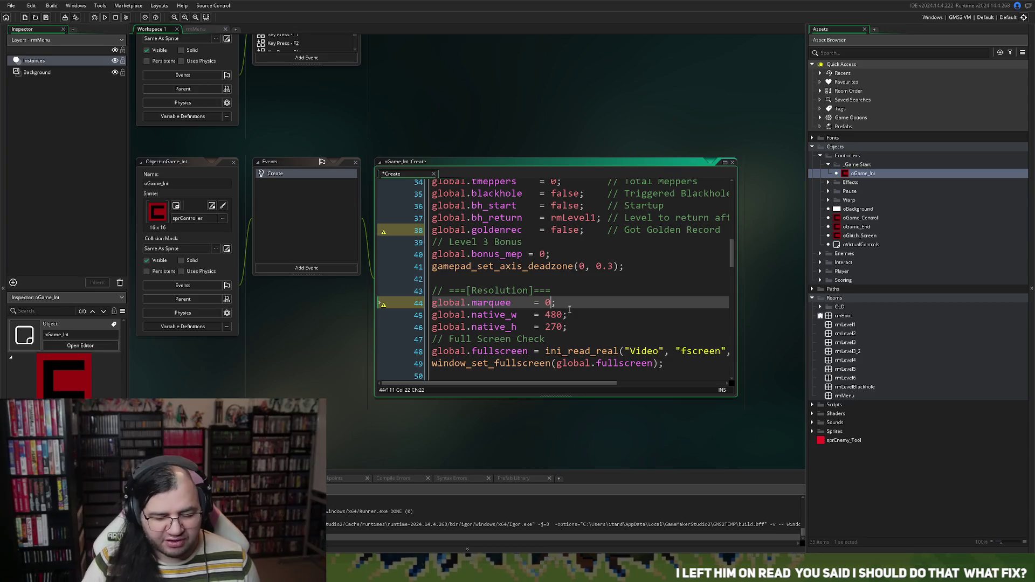
drag(558, 303, 431, 305)
key(ctrl+c)
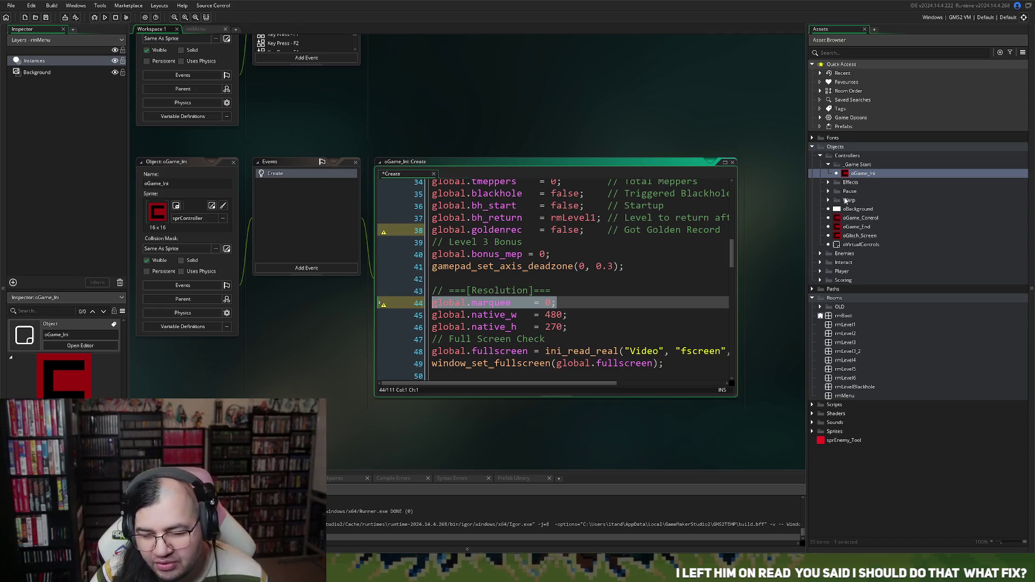
double_click(859, 218)
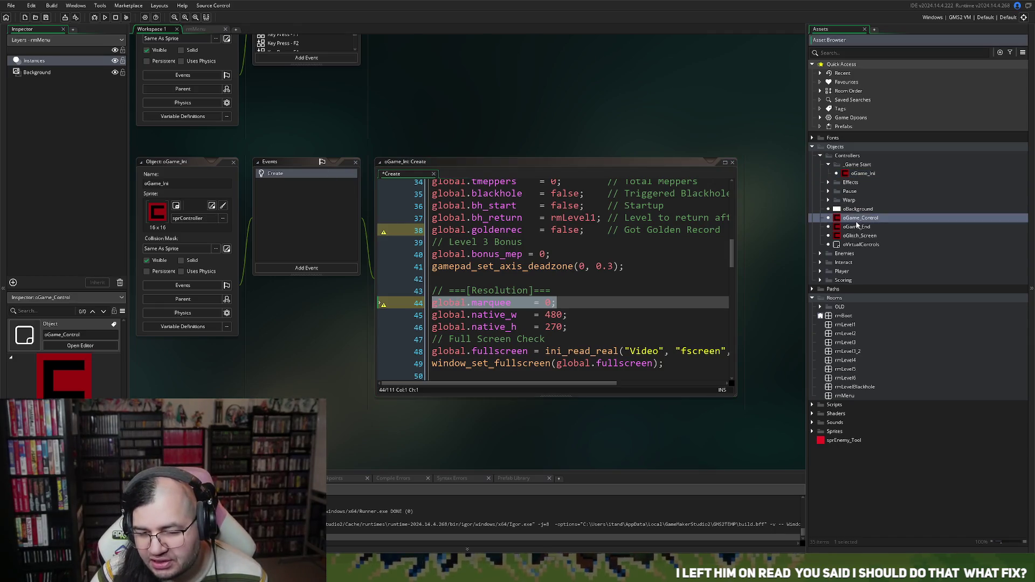
Paste the global.marquee line above the sprMarq_final draw call in Draw GUI End.
double_click(277, 227)
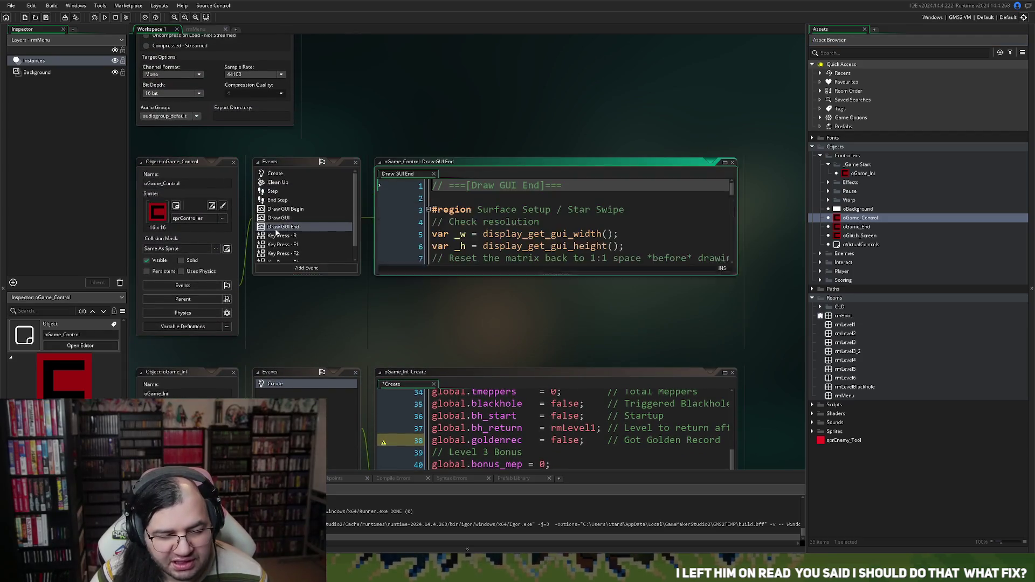
click(725, 162)
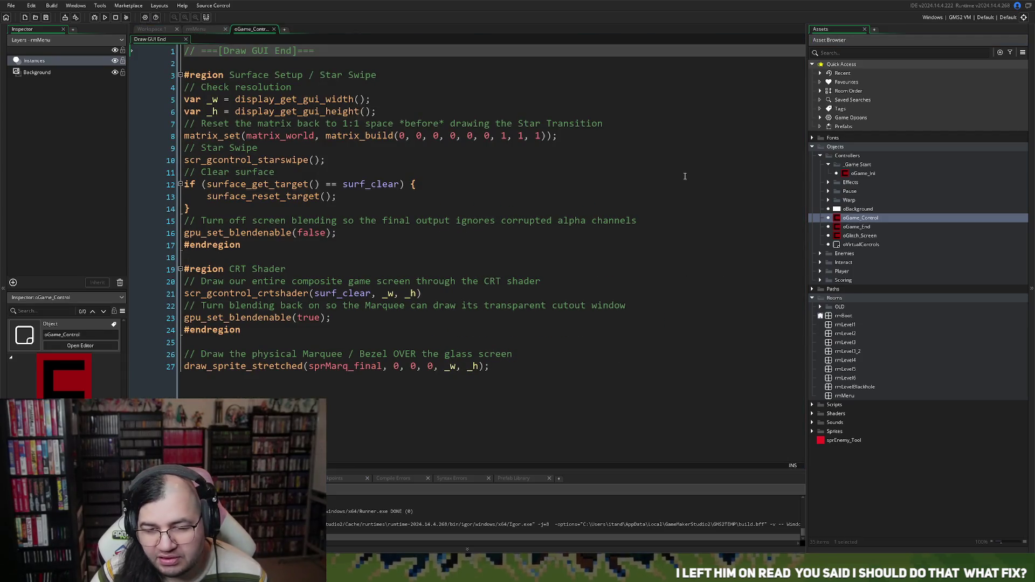
click(556, 221)
click(186, 367)
key(Return)
key(Up)
key(ctrl+v)
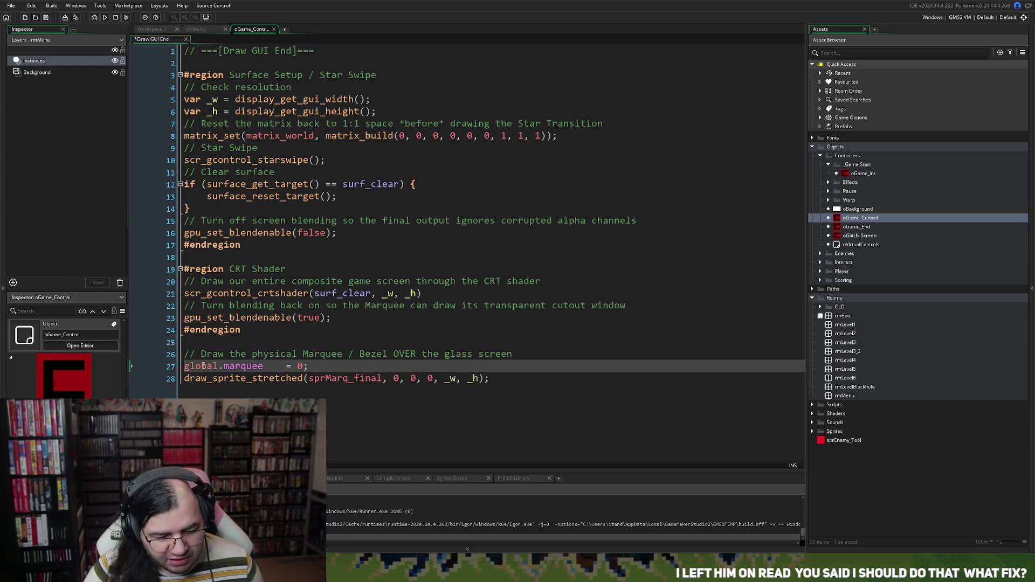
Turn it into 'if (global.marquee == 1)' guarding the marquee draw call, then save and run.
click(184, 366)
text(if )
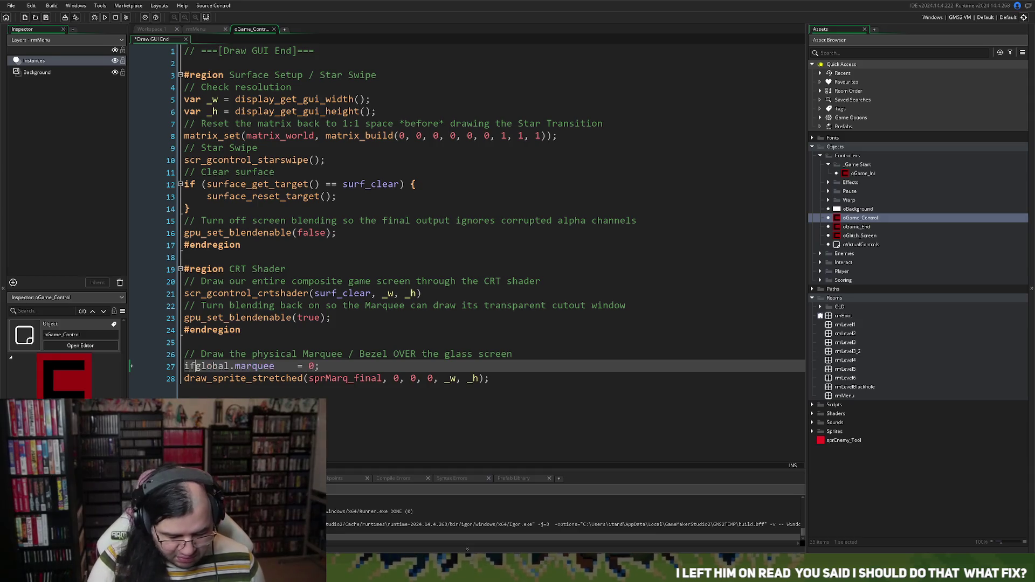
text(()
click(309, 366)
key(BackSpace)
key(BackSpace)
key(BackSpace)
text(=)
double_click(312, 366)
text(1)
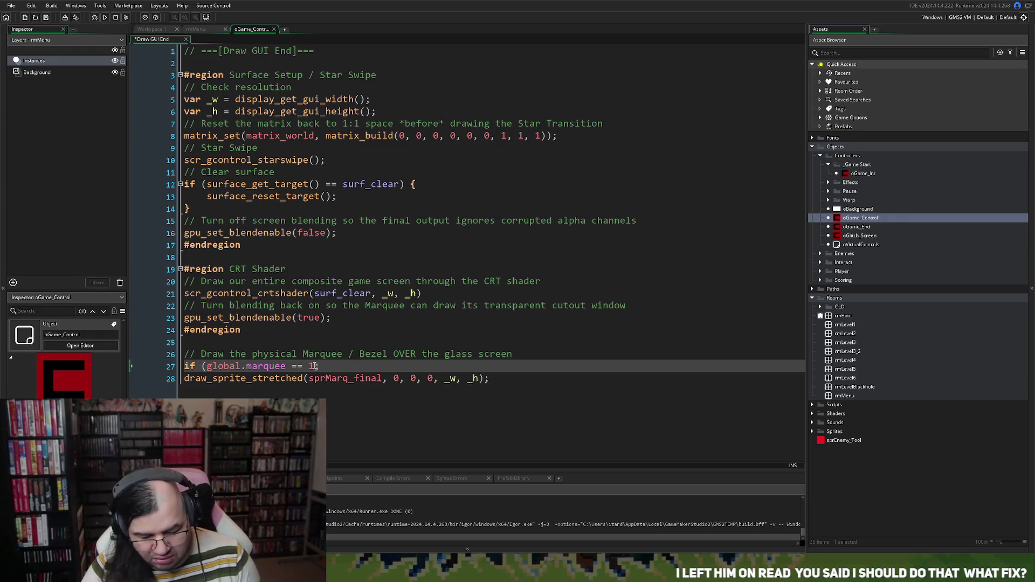
text())
key(Delete)
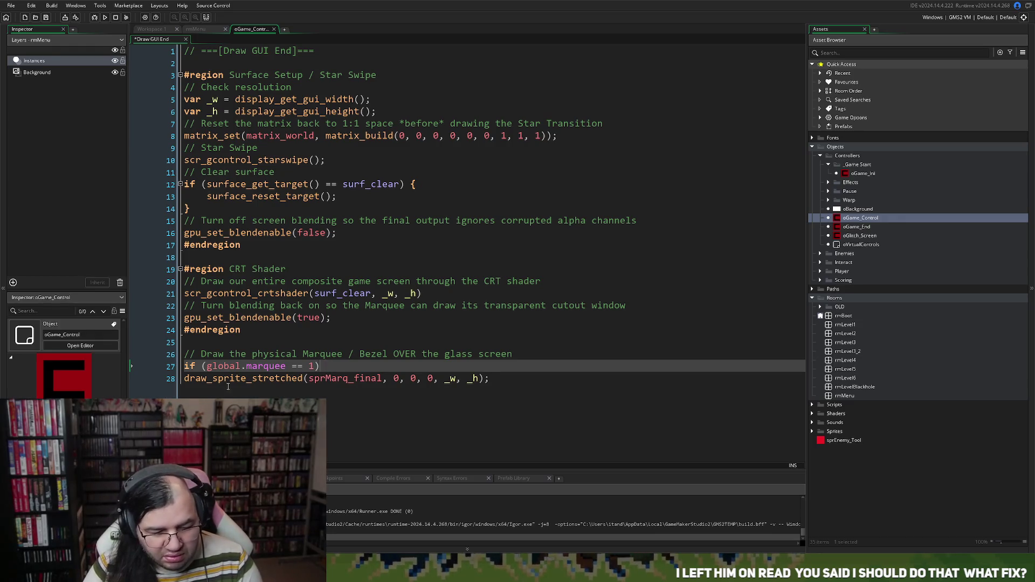
key(Delete)
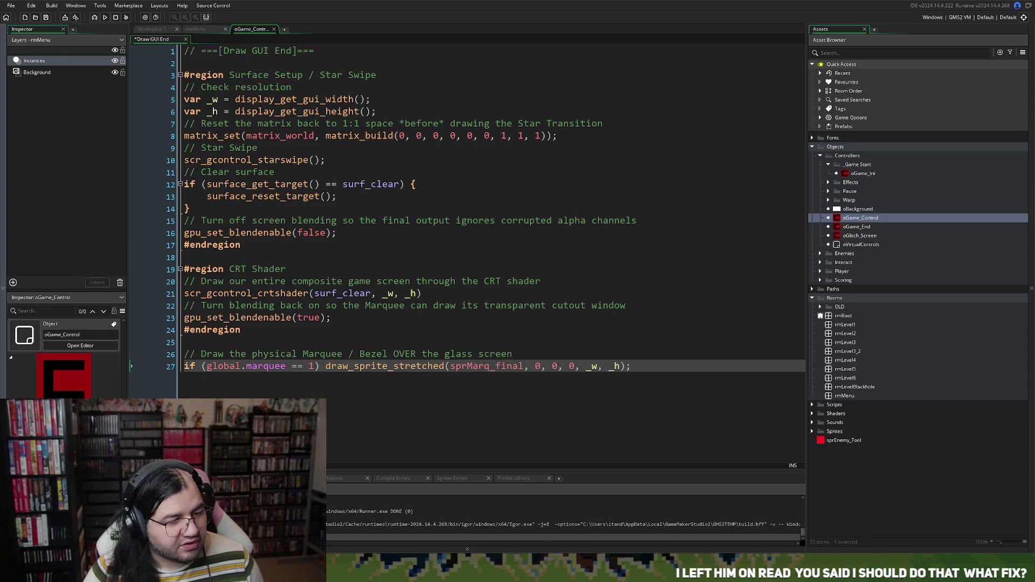
click(105, 17)
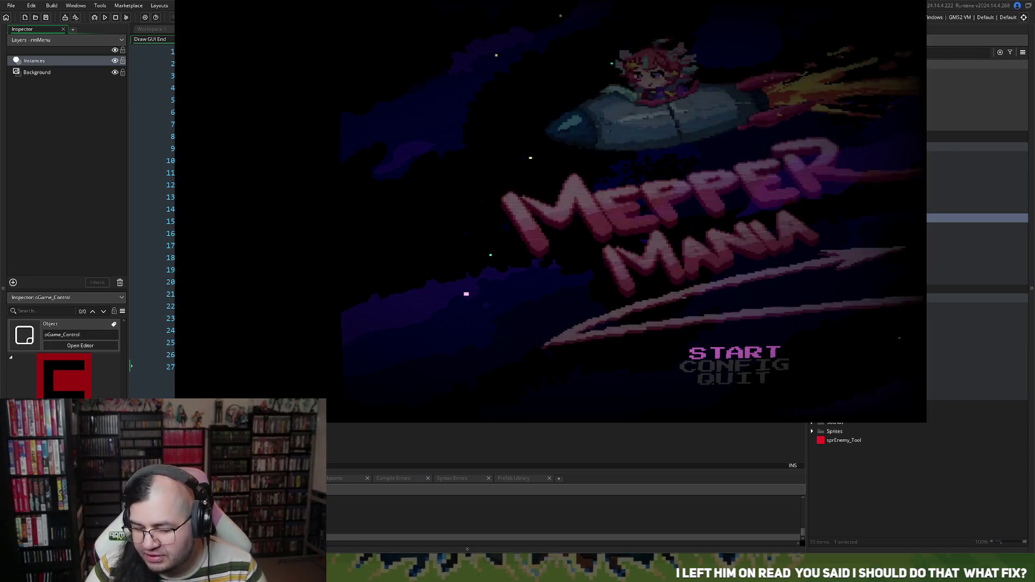
In the running game's Config > Video menu, cycle SCALE to x4 and x1, then close the game.
key(Down)
key(Return)
key(Return)
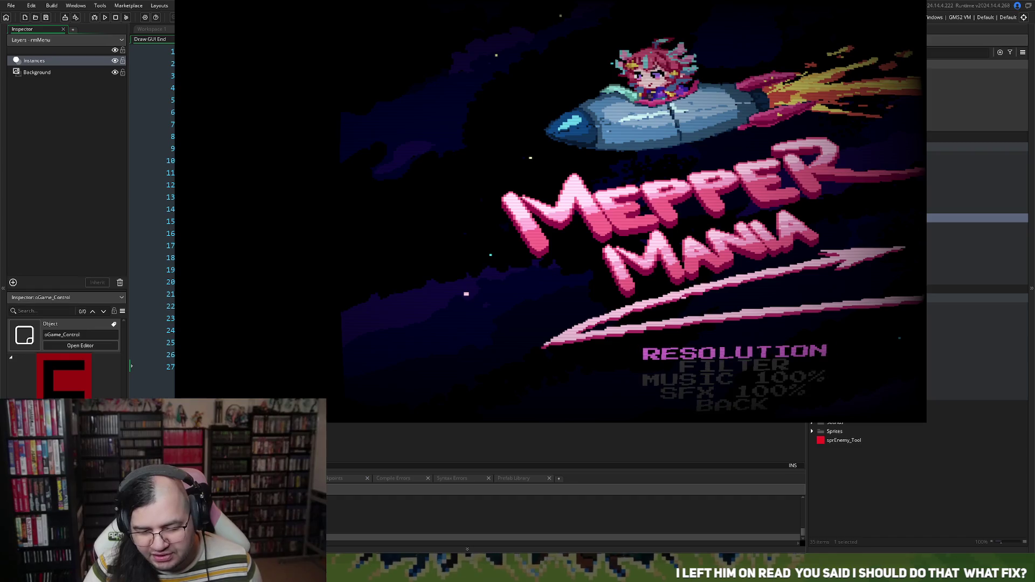
key(Return)
key(Down)
key(Right)
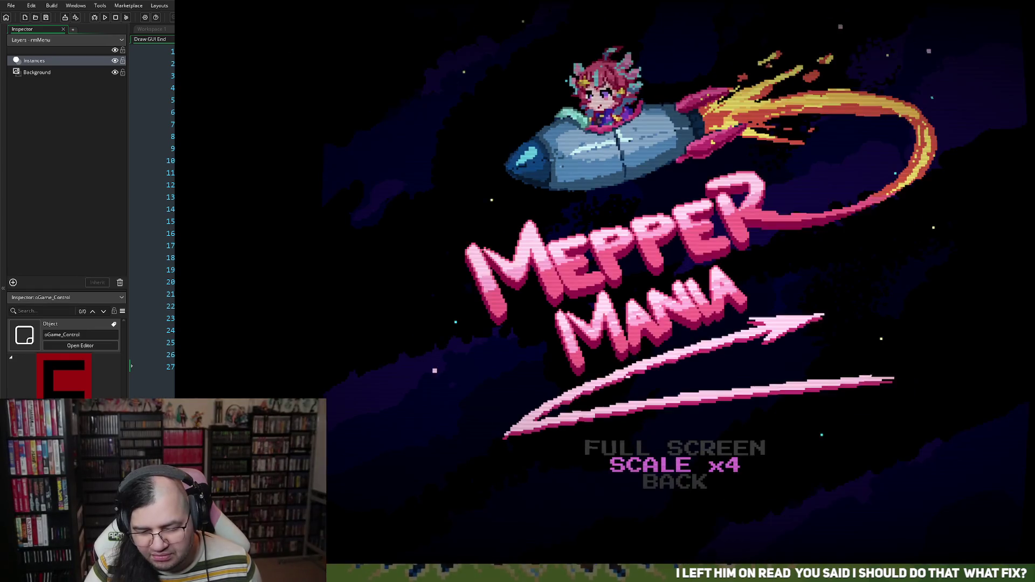
key(Right)
key(Right)
key(Right)
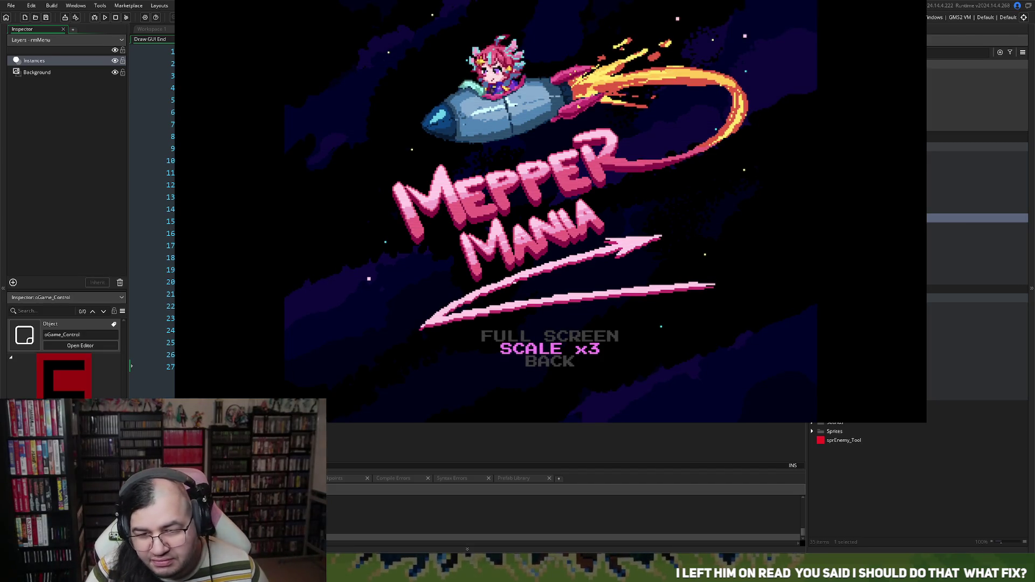
key(Escape)
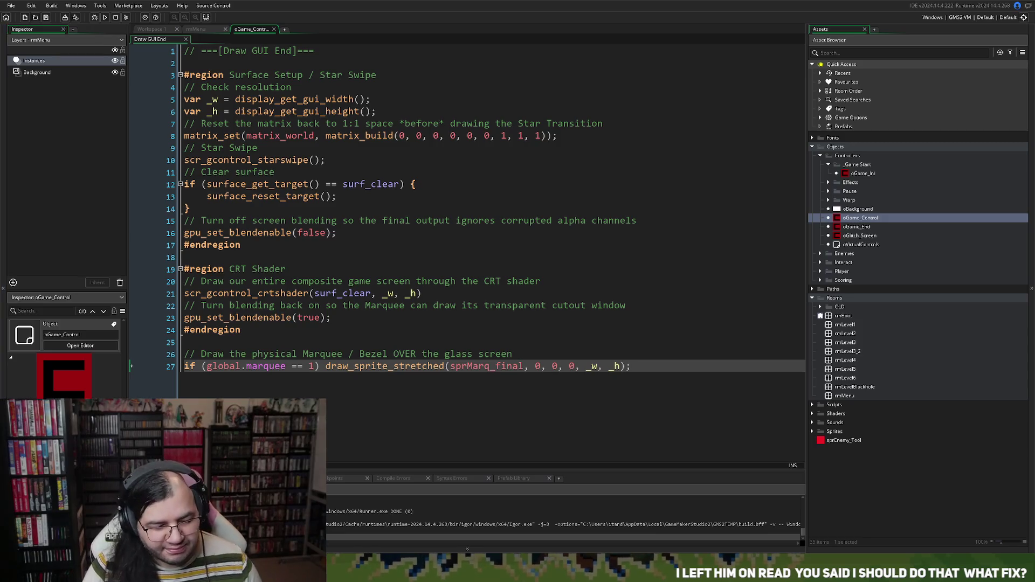
Look over oGame_Control's Create code and the rmMenu room, then open oGame_Ini's Create code.
click(274, 29)
click(276, 173)
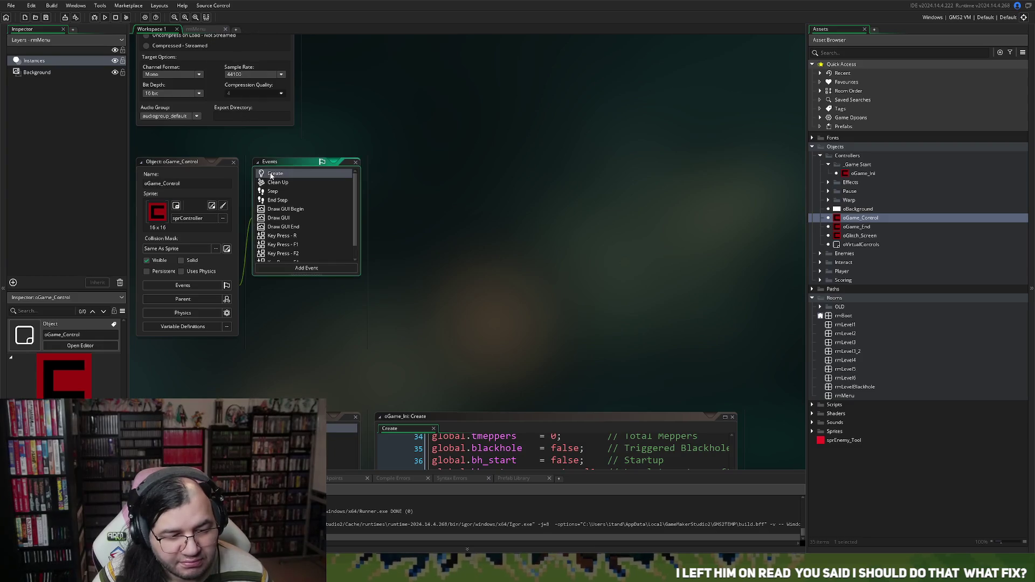
click(725, 162)
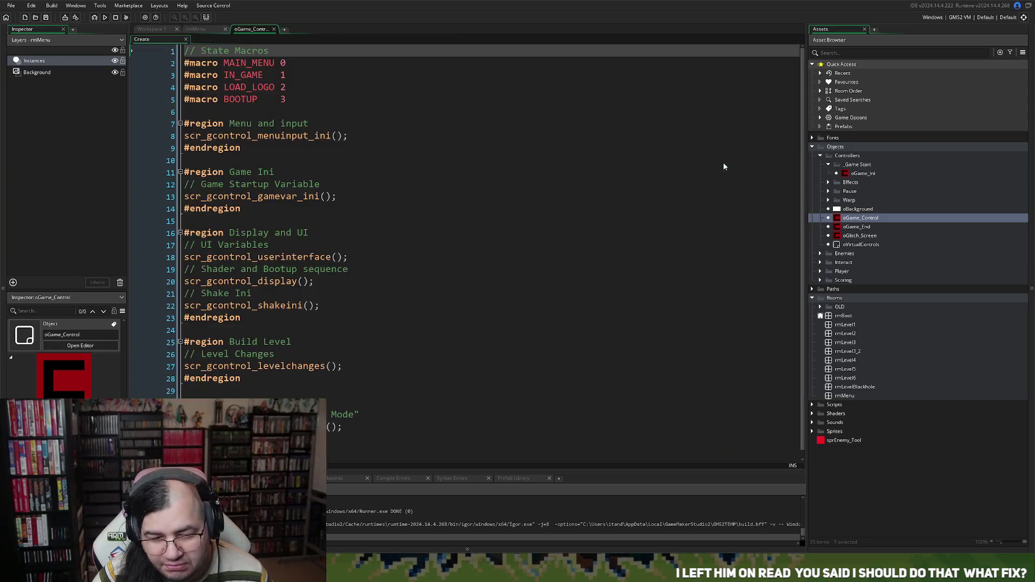
click(205, 30)
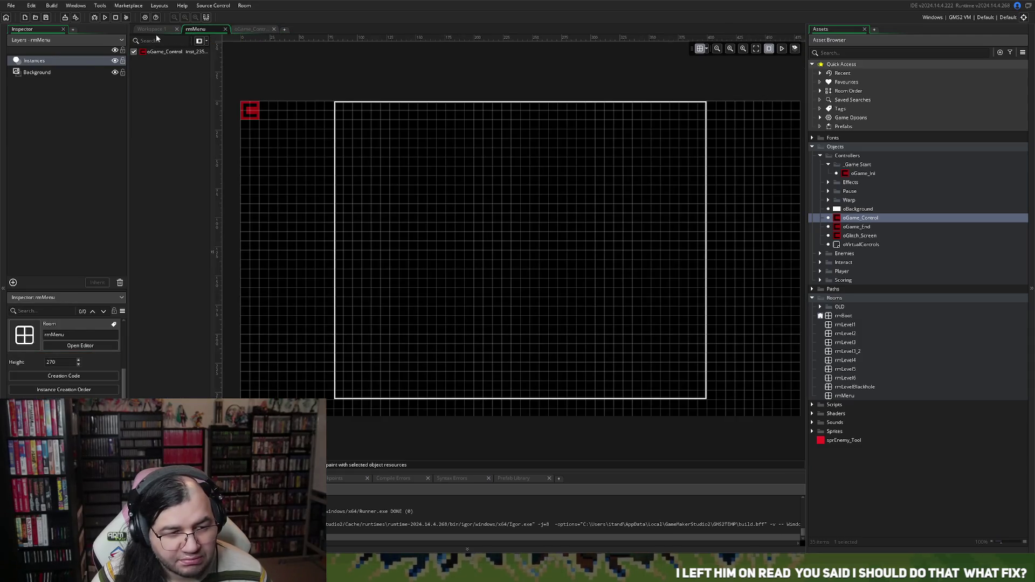
click(153, 30)
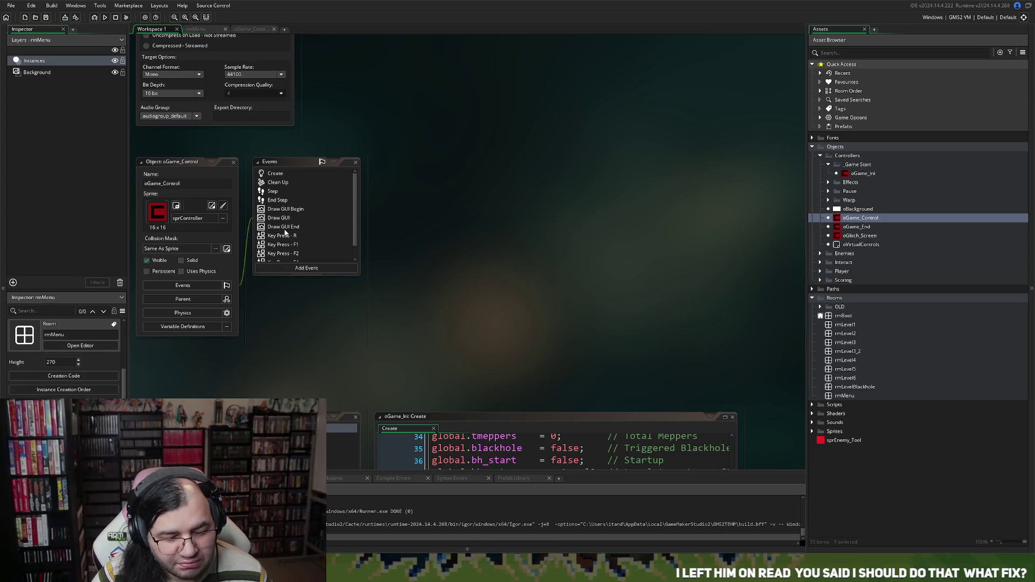
double_click(275, 174)
double_click(857, 173)
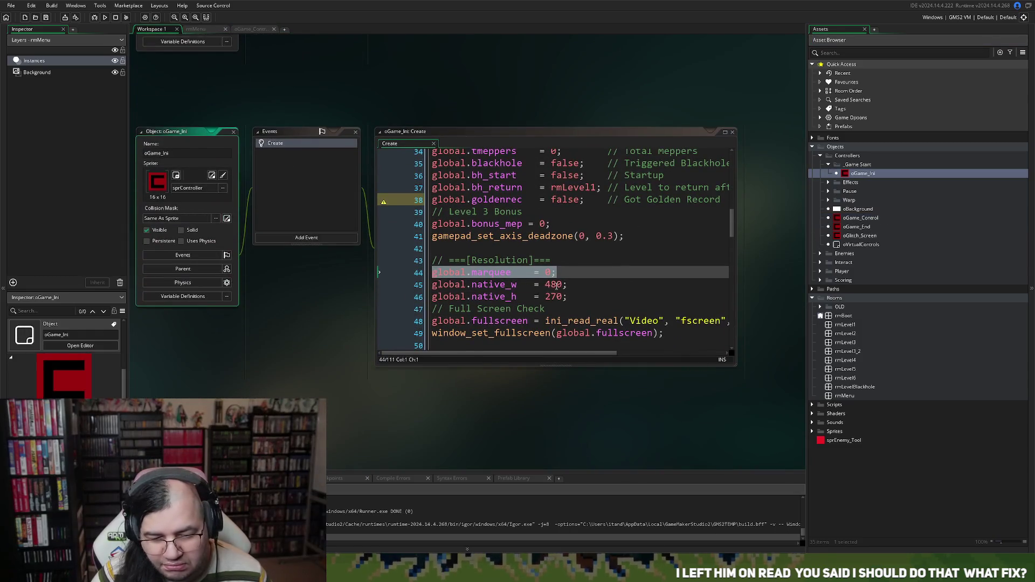
Keep a copy of the 480 and 270 resolution lines inside a /* */ block comment.
double_click(555, 287)
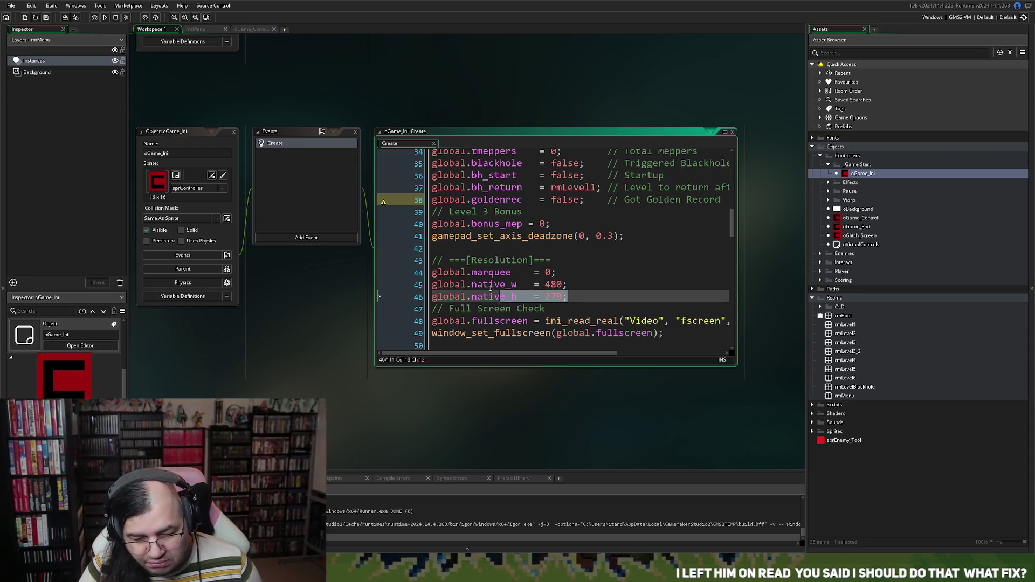
click(590, 297)
key(Return)
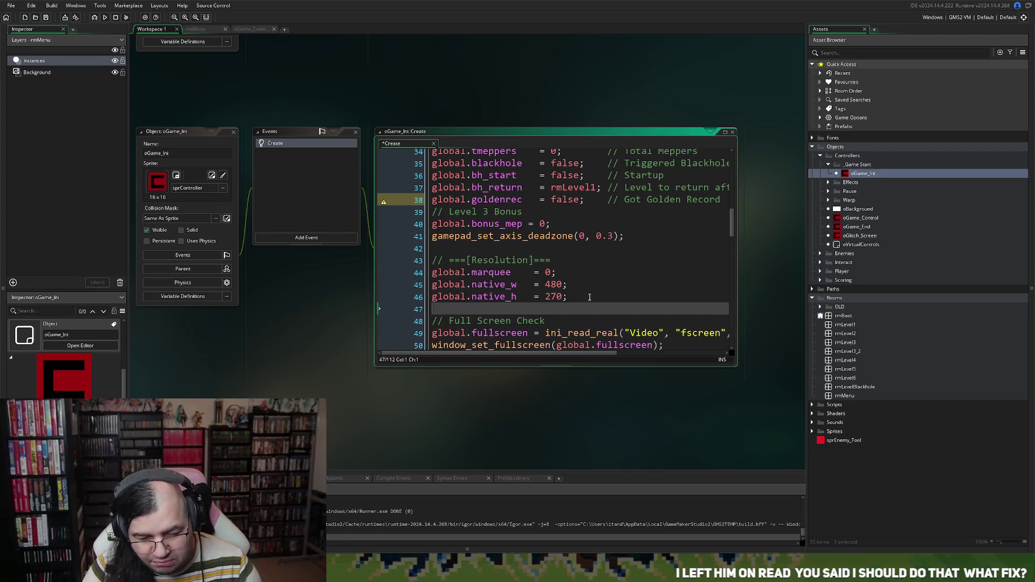
text(/)
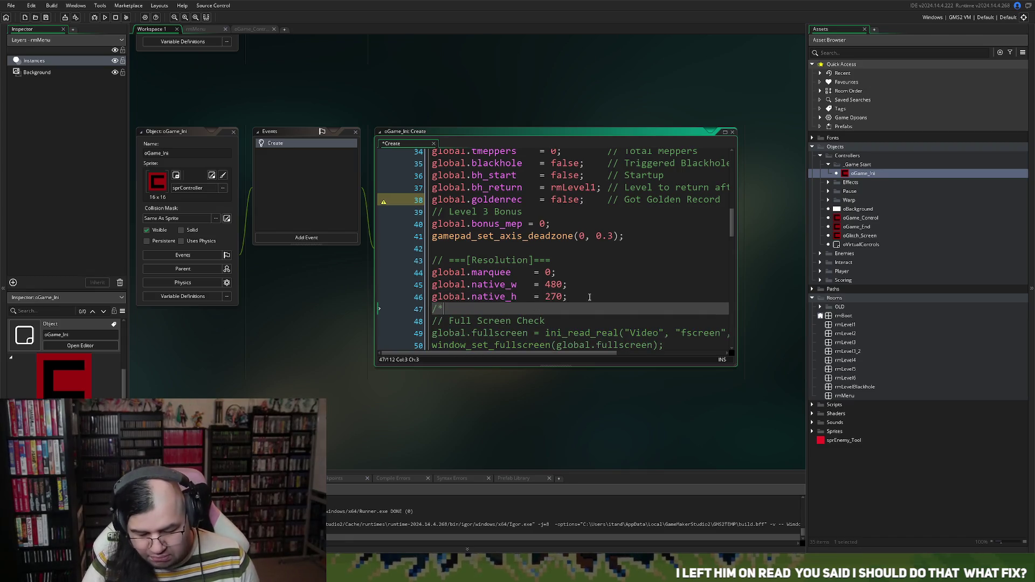
text(*)
key(Return)
text(global.native_w   = 480; global.native_h   = 270;)
text(*/)
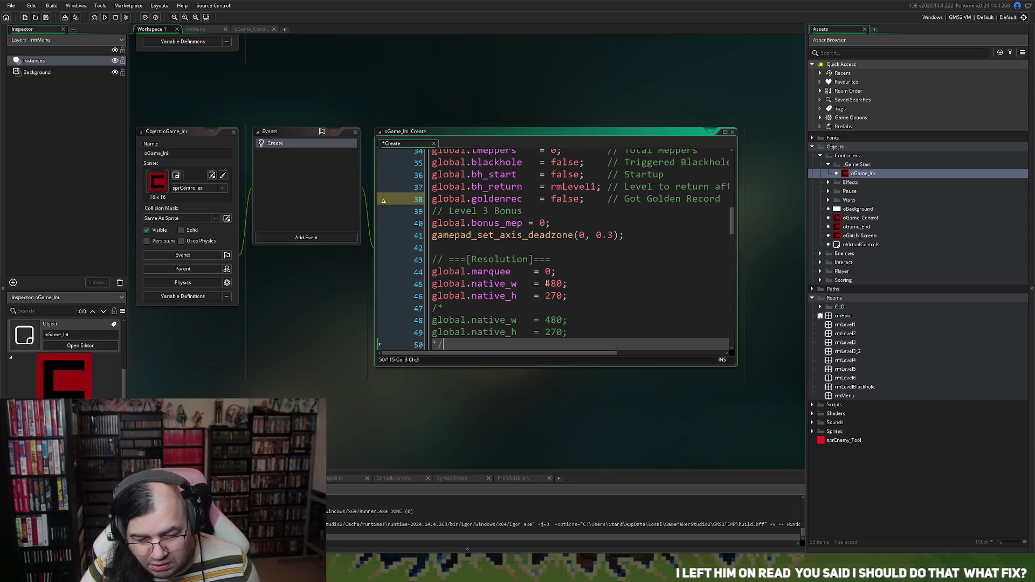
Change native_w to 320 and native_h to 256, then save and run the game.
double_click(547, 284)
text(320)
double_click(555, 296)
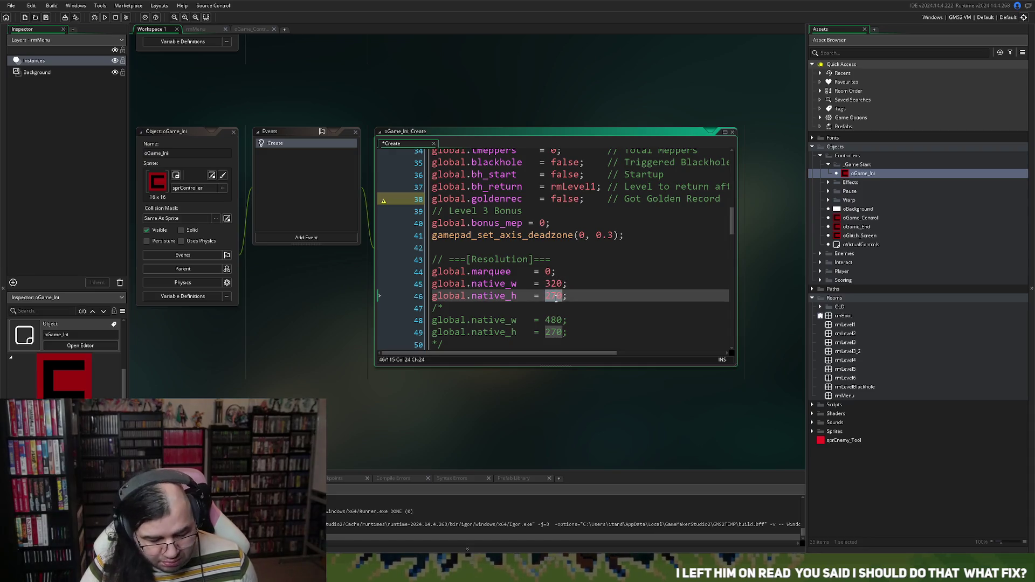
text(256)
click(609, 285)
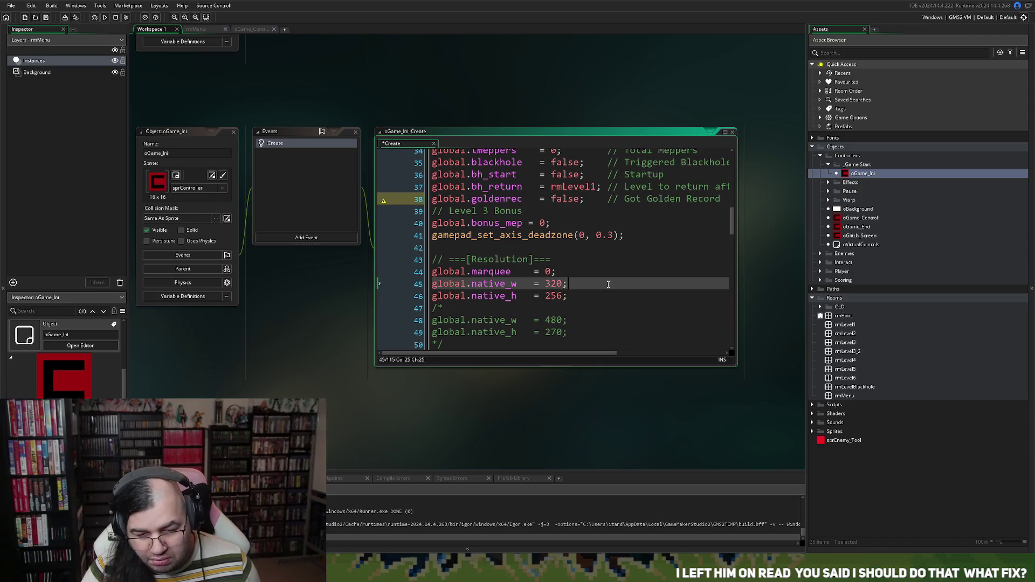
click(104, 18)
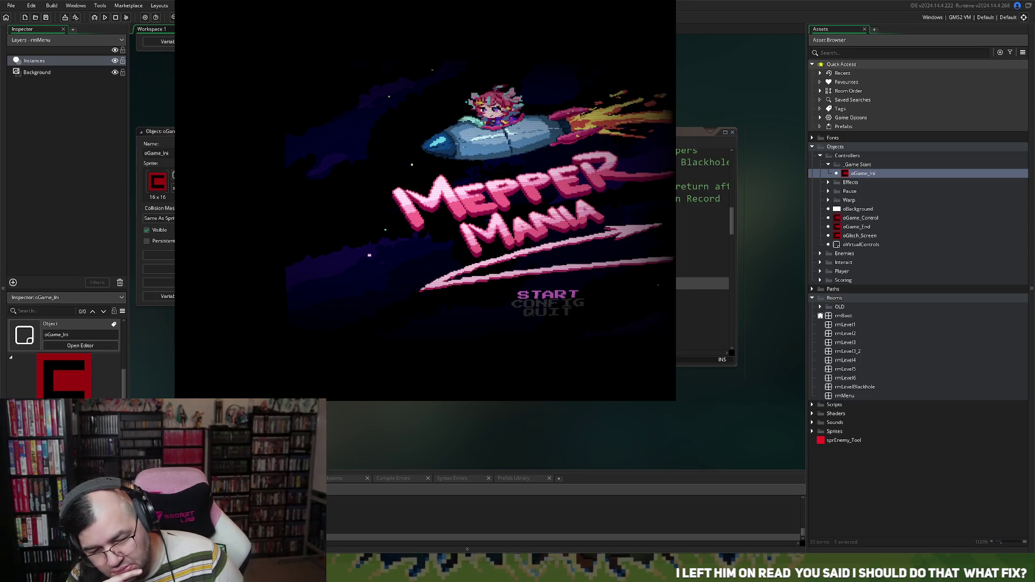
In the game's Config > Video > Resolution menu, step the window scale from x1 to x5 and back to x4, then quit.
key(Return)
key(Up)
key(Return)
key(Down)
key(Return)
key(Return)
key(Down)
key(Up)
key(Return)
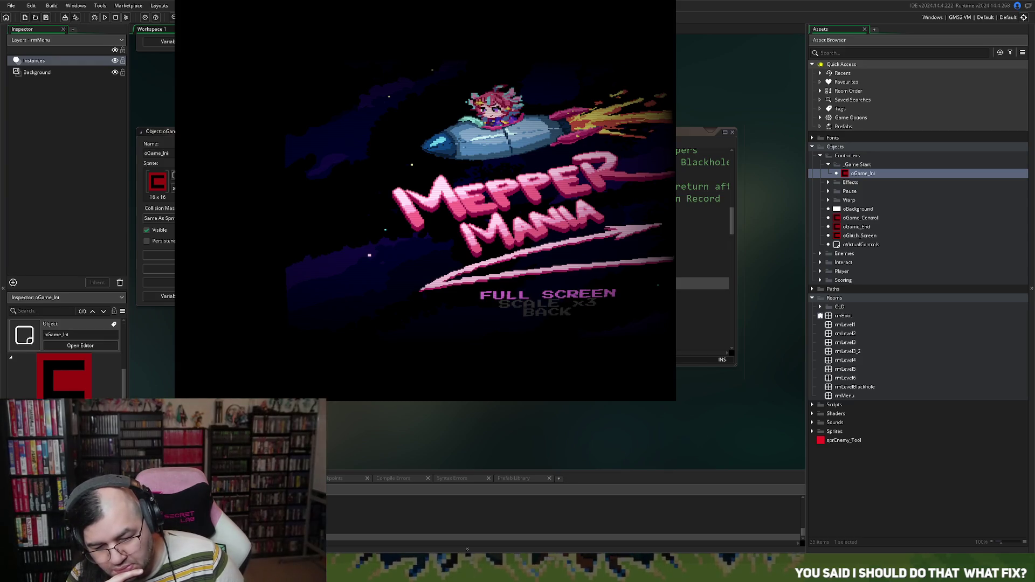
key(Down)
key(Return)
key(Return)
key(Return)
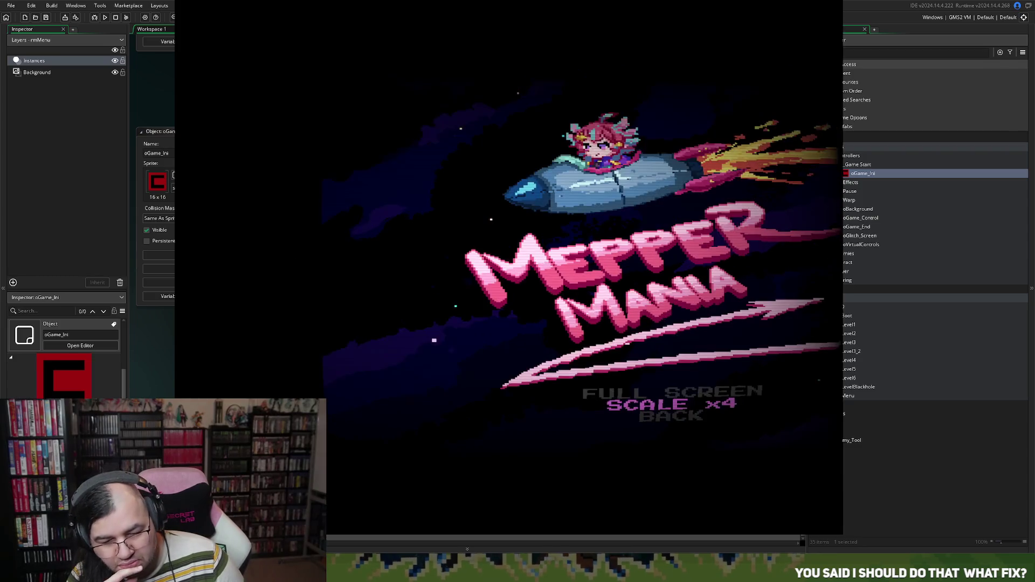
key(Return)
key(Return)
key(Return)
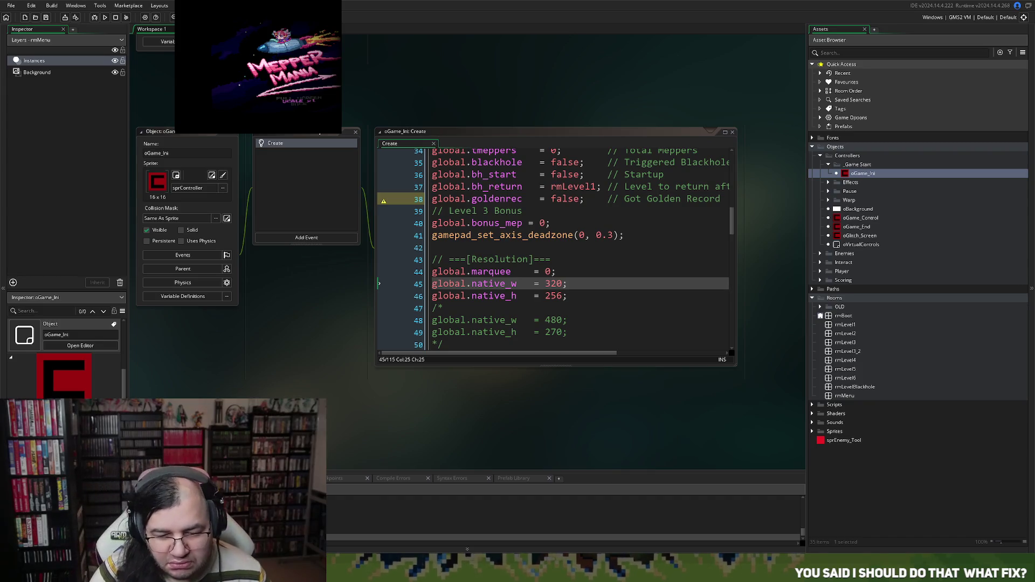
key(Return)
key(Return)
key(Return)
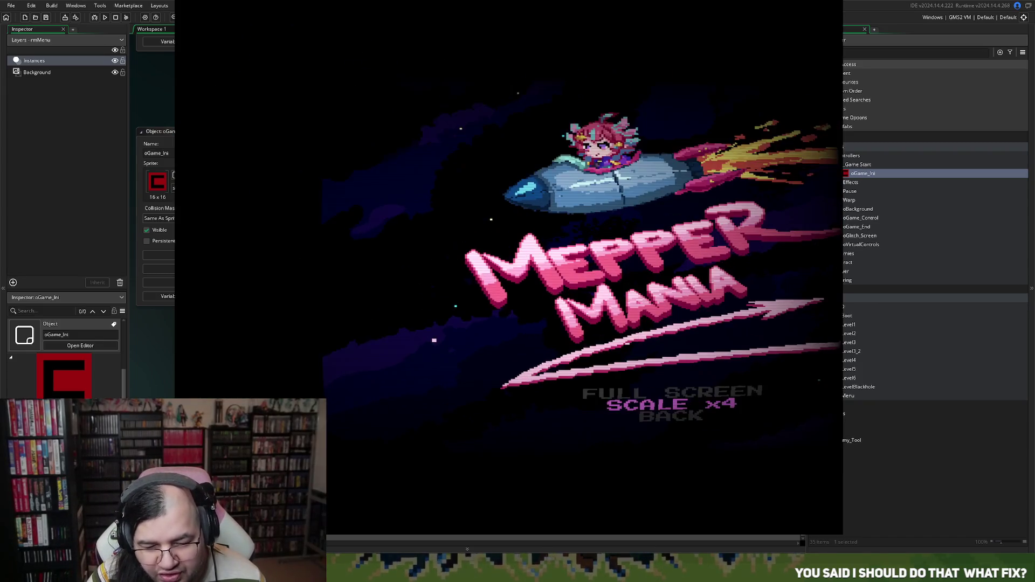
key(Return)
key(Return)
key(Return)
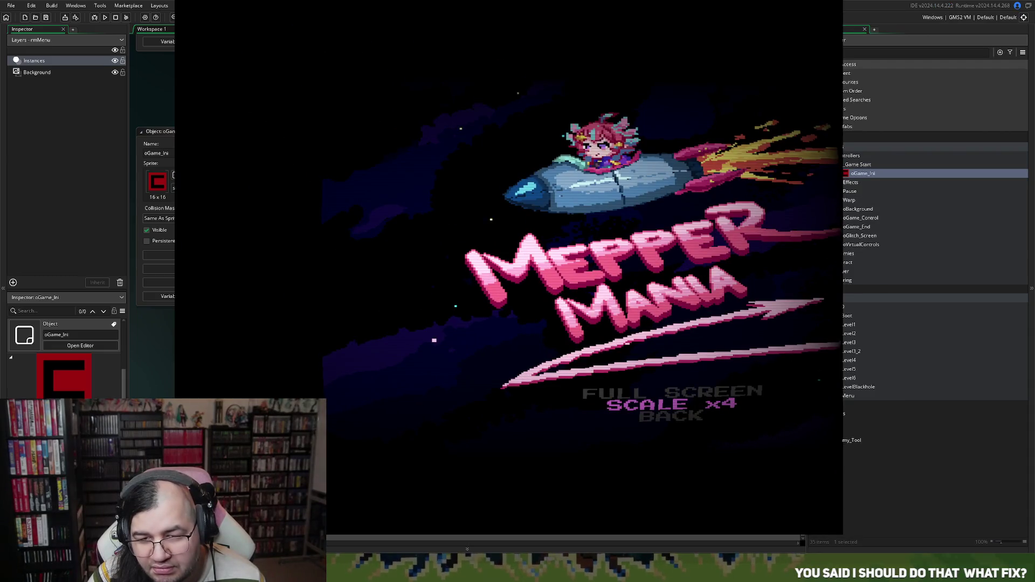
key(Escape)
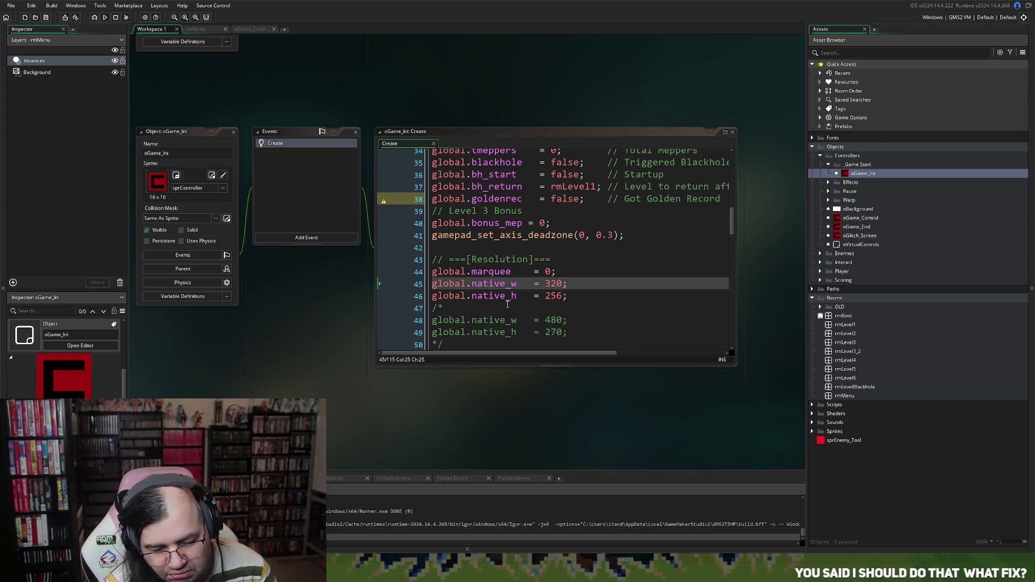
Open the scr_apply_scale script and insert a blank line above its viewport calls.
scroll(507, 303, down, 3)
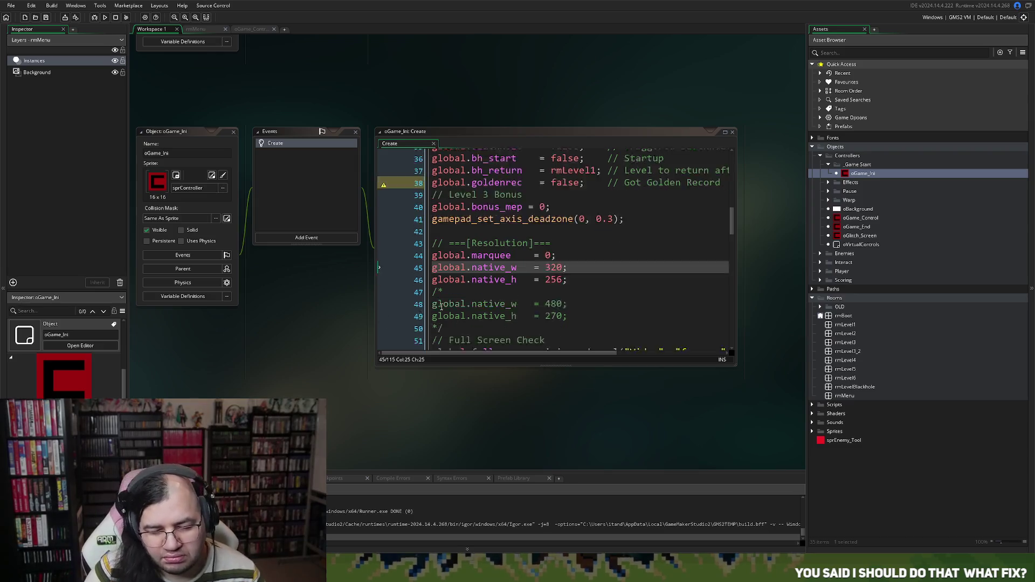
scroll(446, 298, down, 1)
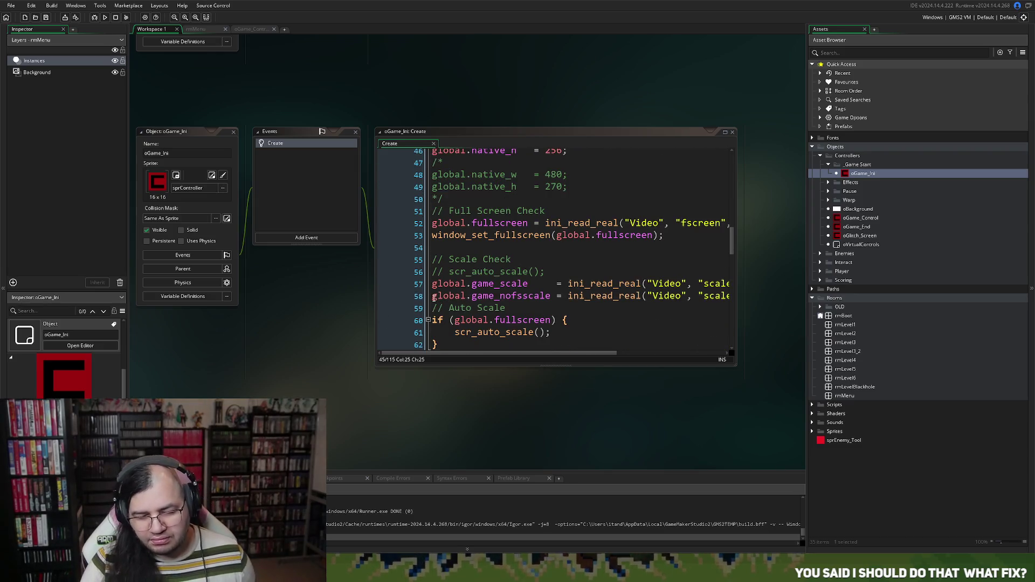
scroll(396, 304, down, 2)
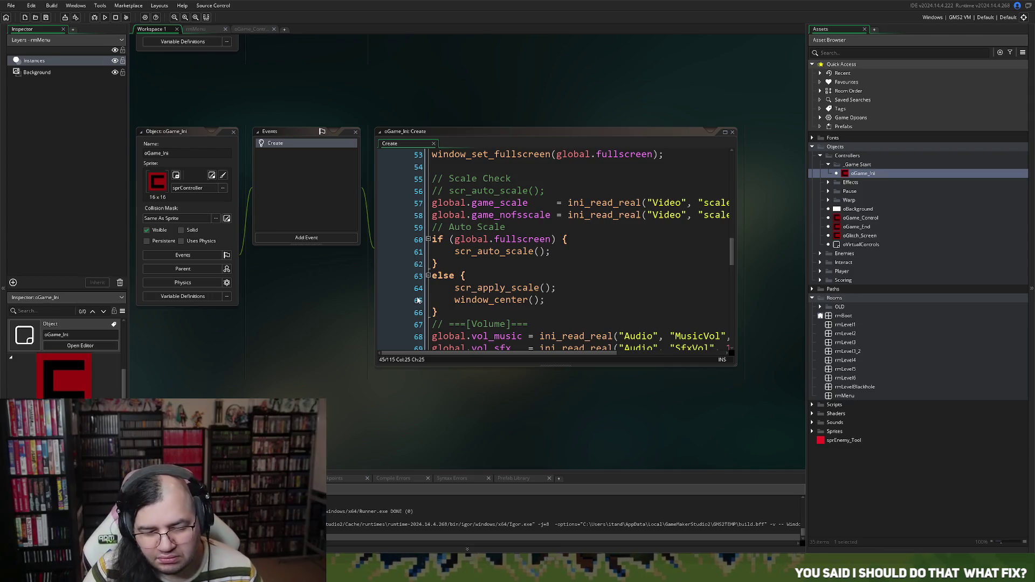
middle_click(491, 290)
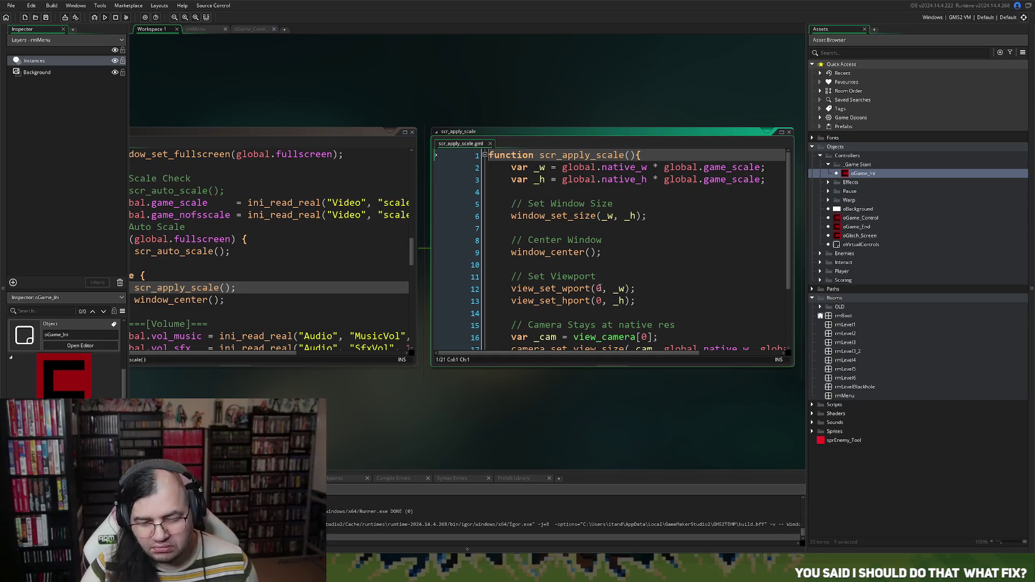
click(515, 291)
key(Return)
key(Up)
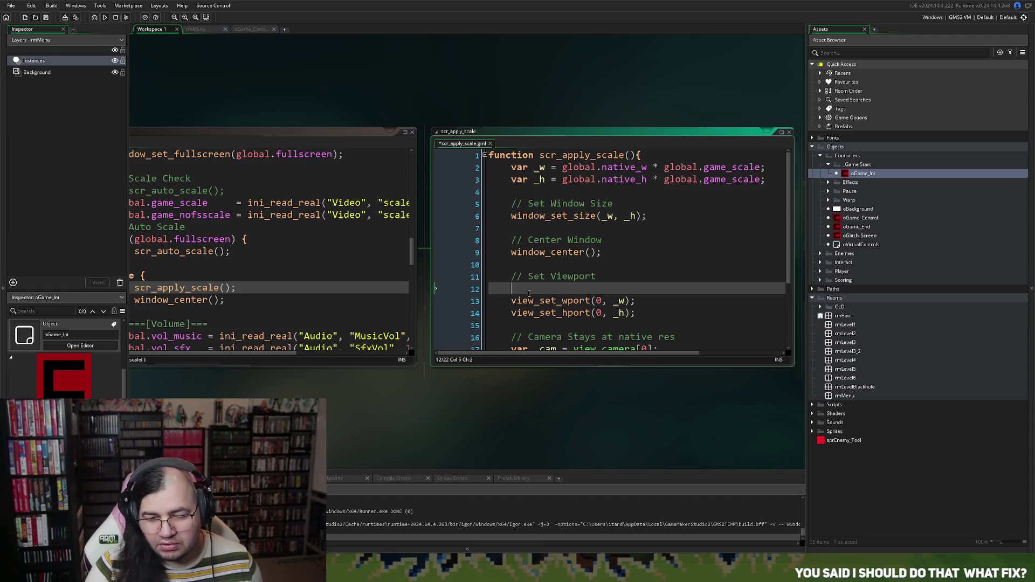
Write the condition 'if (global.marquee == 0)' on the new line.
click(782, 132)
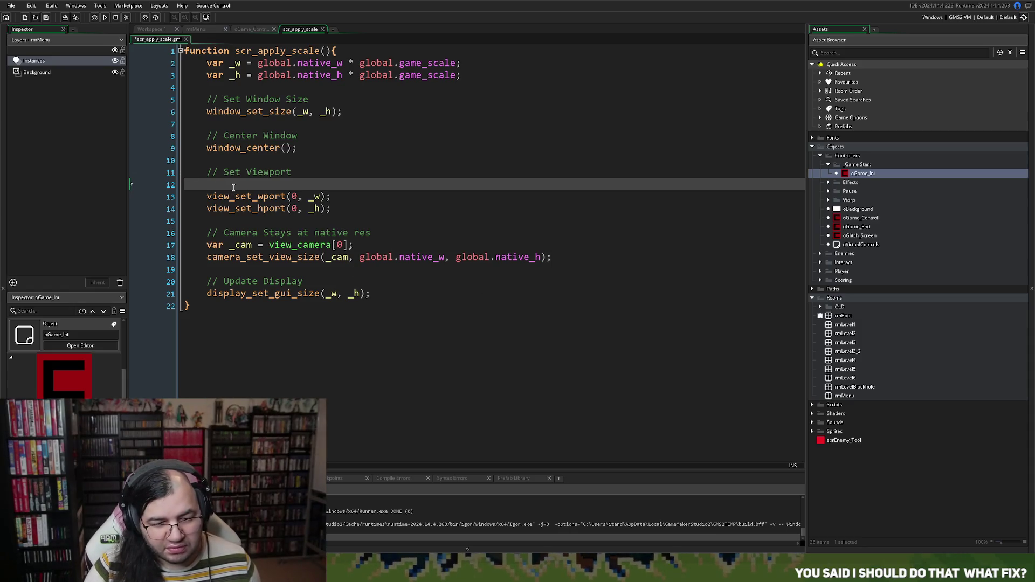
key(Down)
click(212, 185)
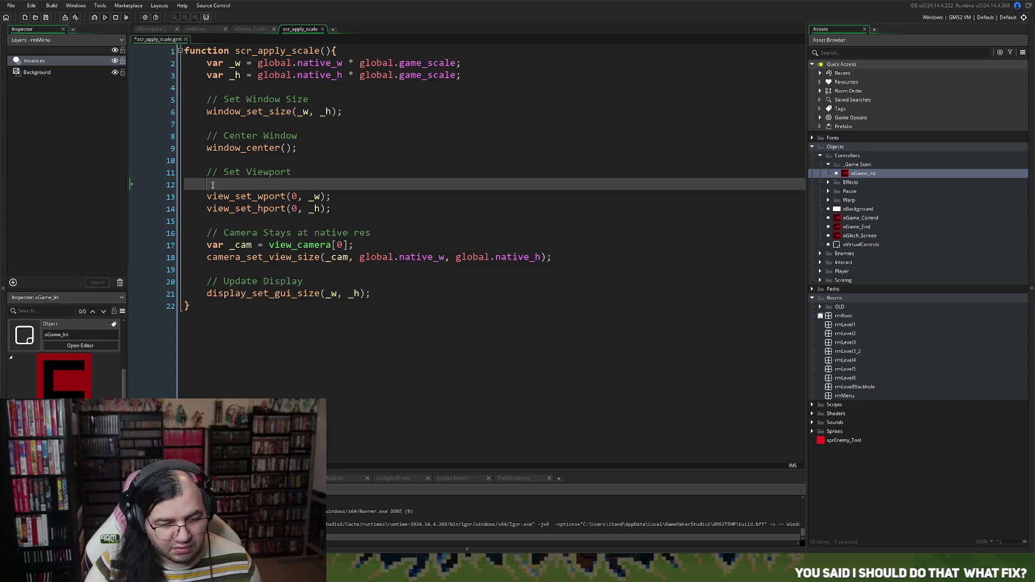
text(if)
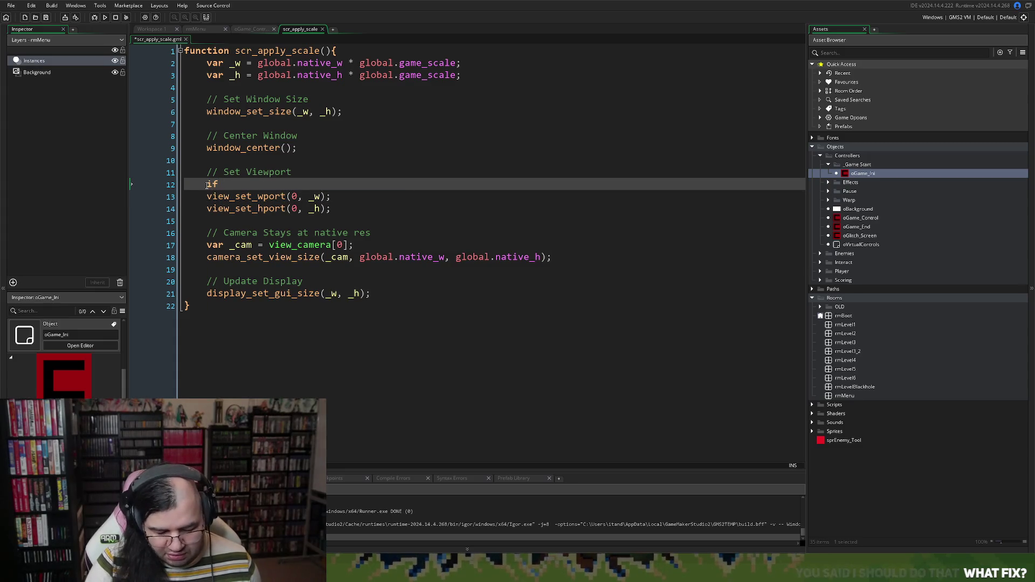
text( (global.m)
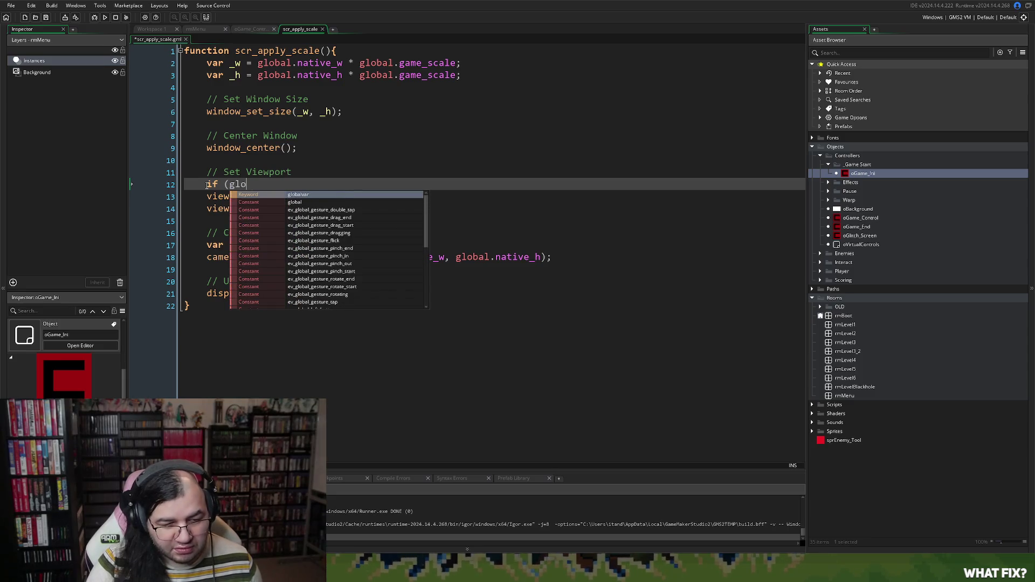
text(a)
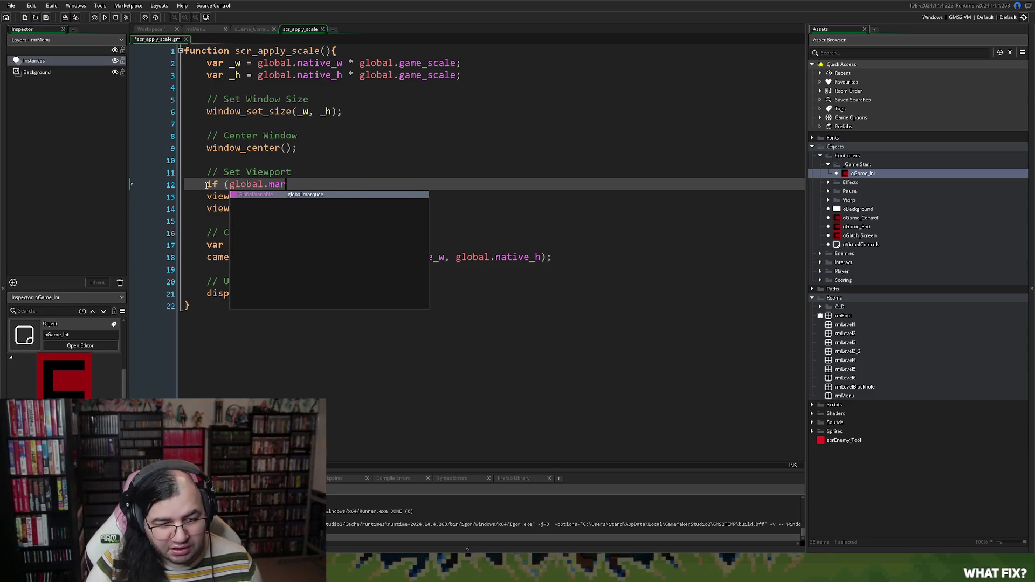
click(312, 195)
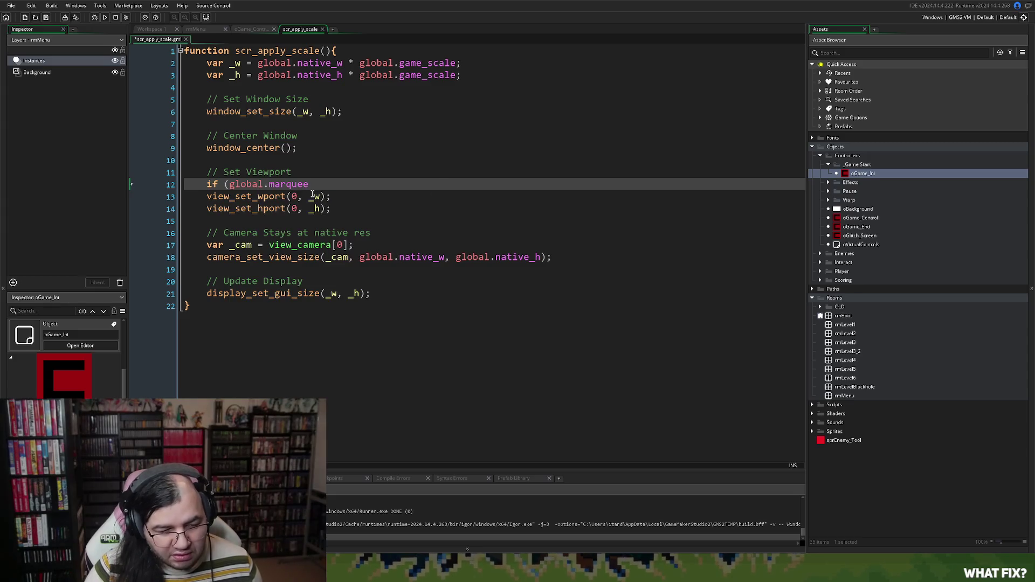
text(== 9)
key(BackSpace)
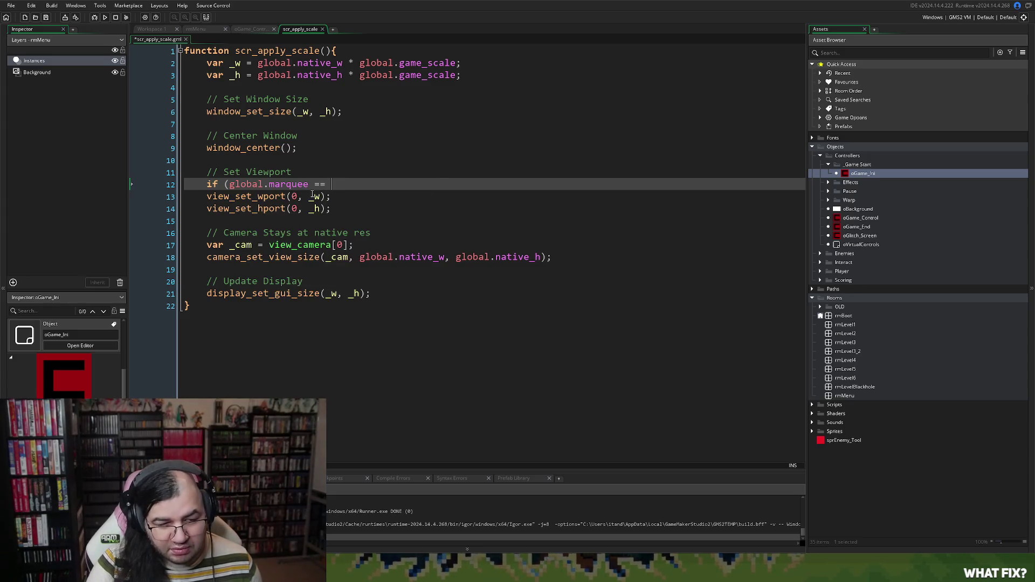
text(0))
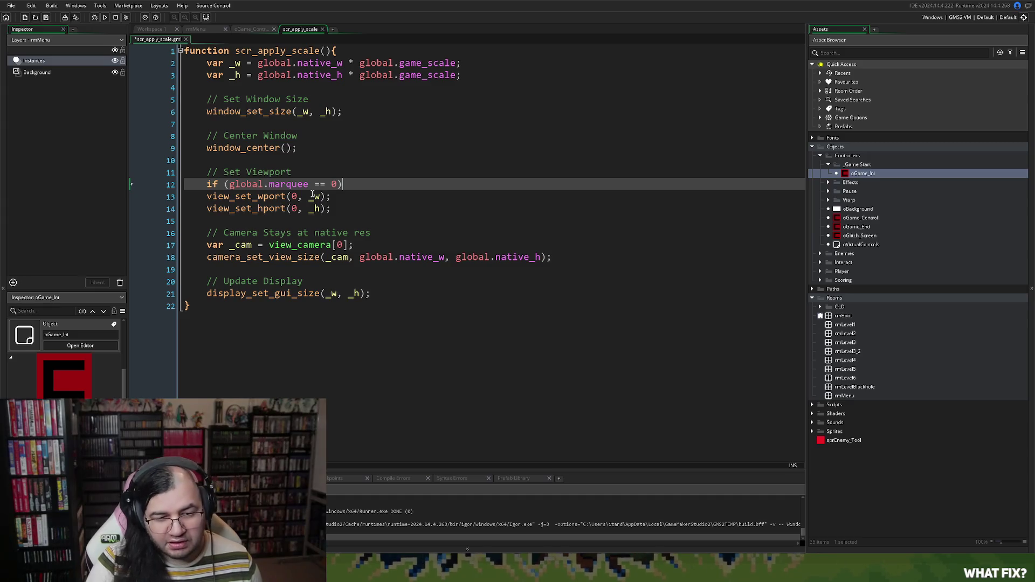
Add an else { } block and paste the view_set_wport and view_set_hport lines into it.
drag(331, 209, 203, 199)
key(ctrl+c)
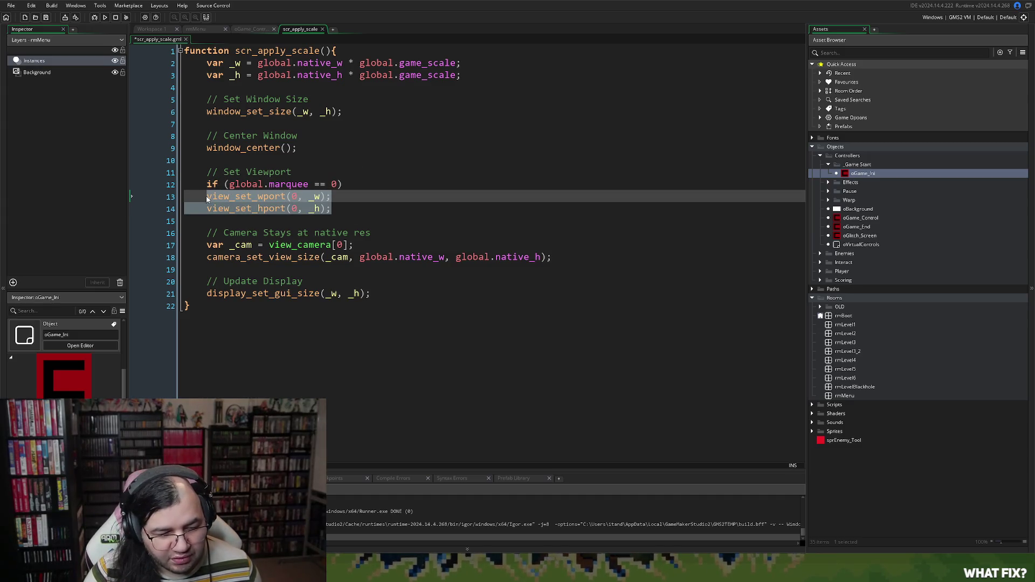
key(BackSpace)
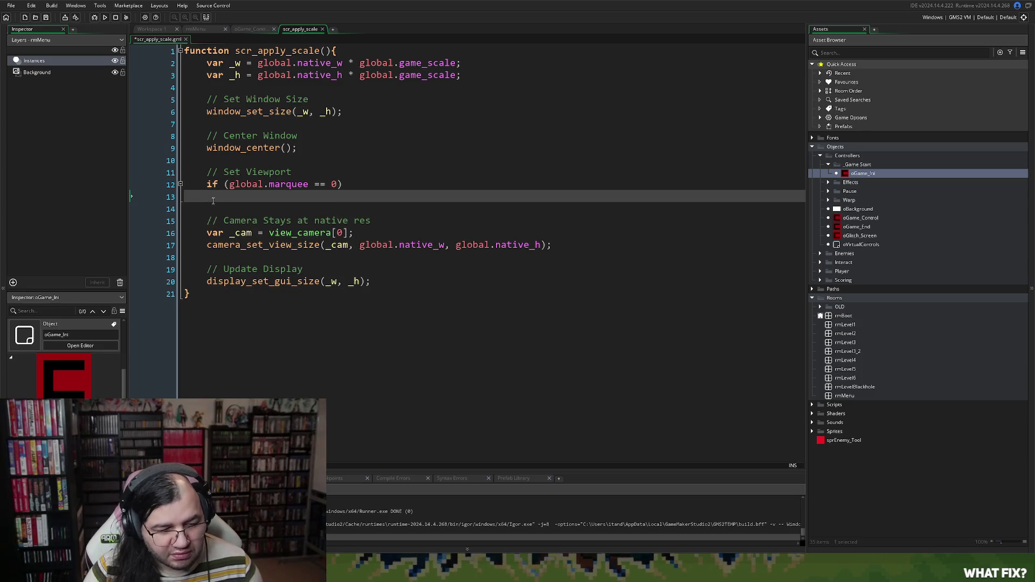
key(ctrl+z)
key(Down)
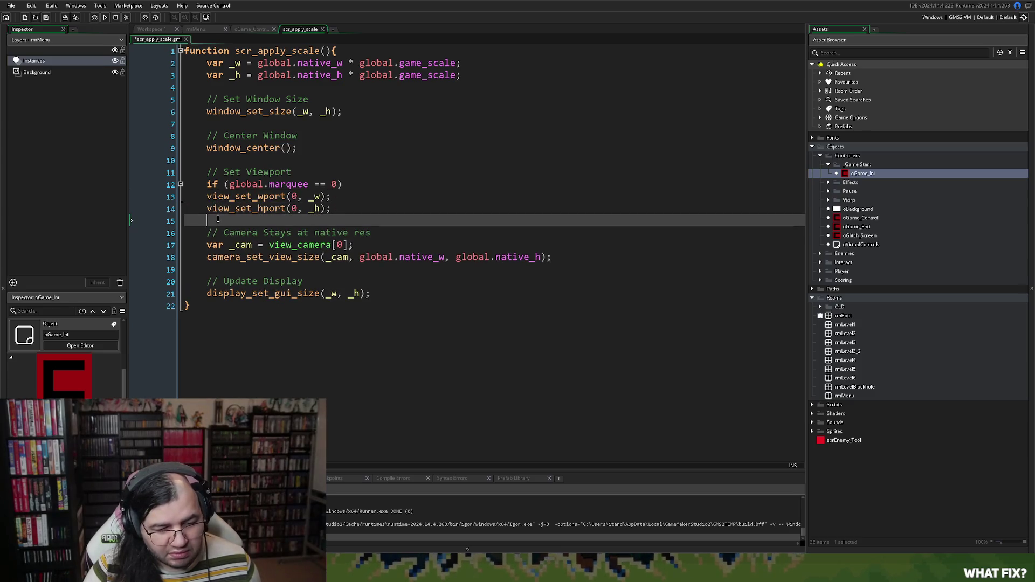
key(Return)
text(else {)
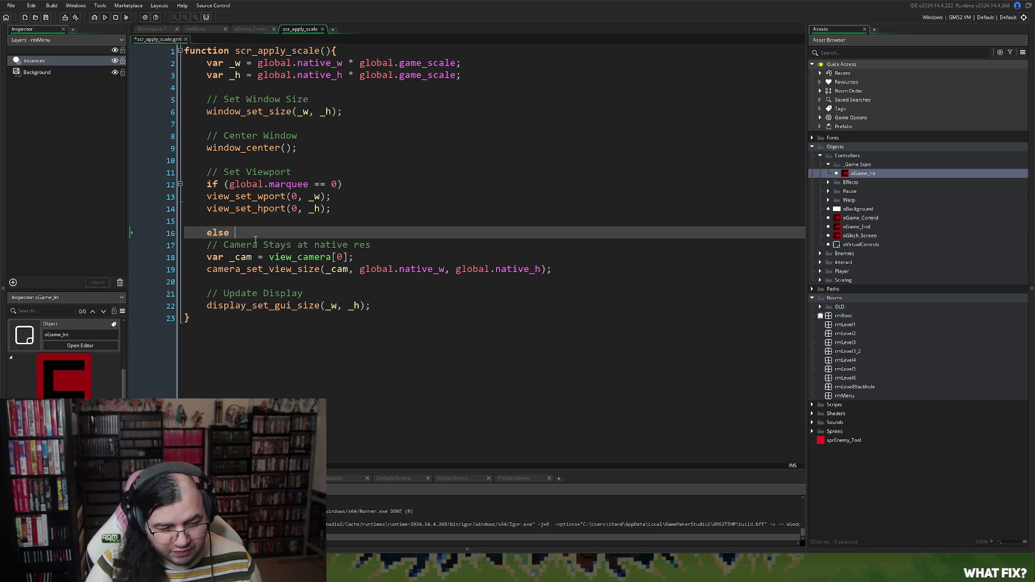
key(Return)
key(Return)
text(})
click(228, 247)
key(Tab)
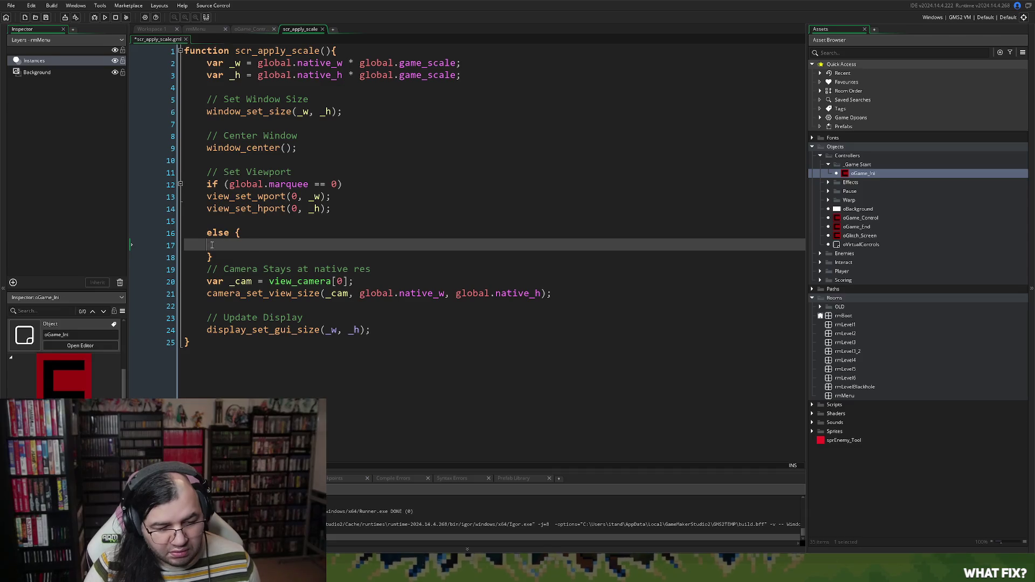
key(ctrl+v)
Indent the pasted else lines and add an opening '{' to the if line.
click(207, 258)
key(Tab)
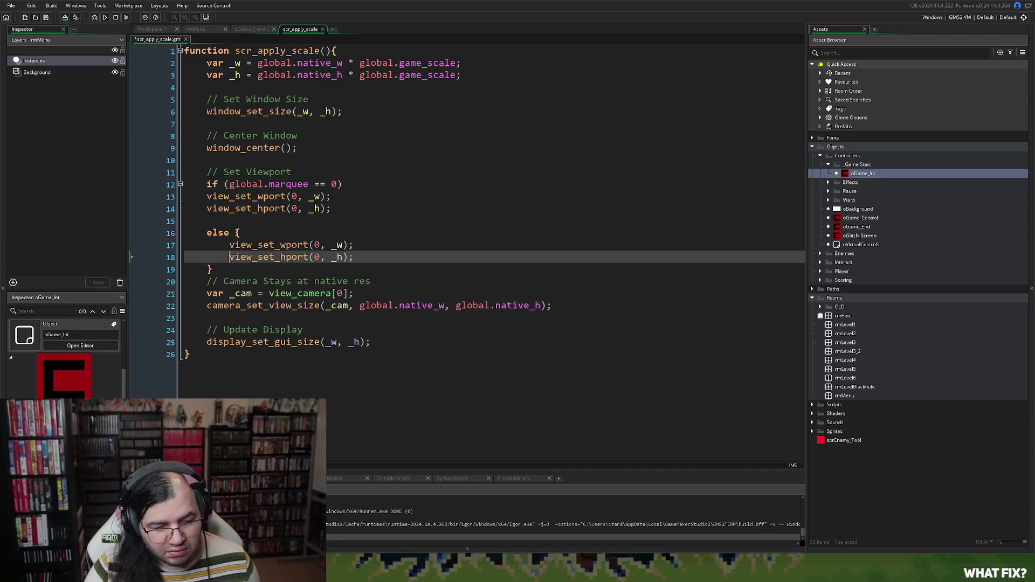
click(372, 185)
text({)
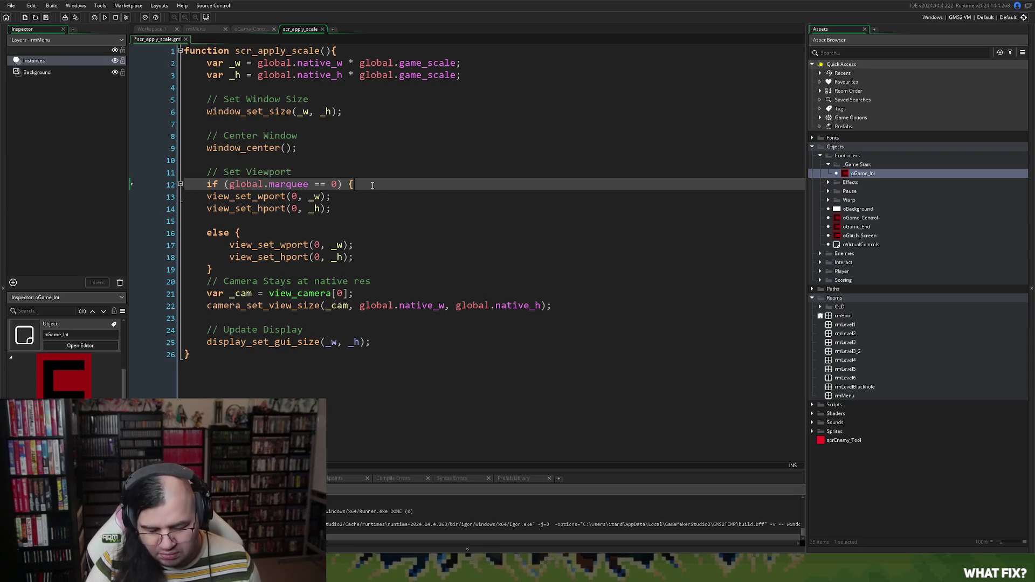
drag(331, 208, 206, 197)
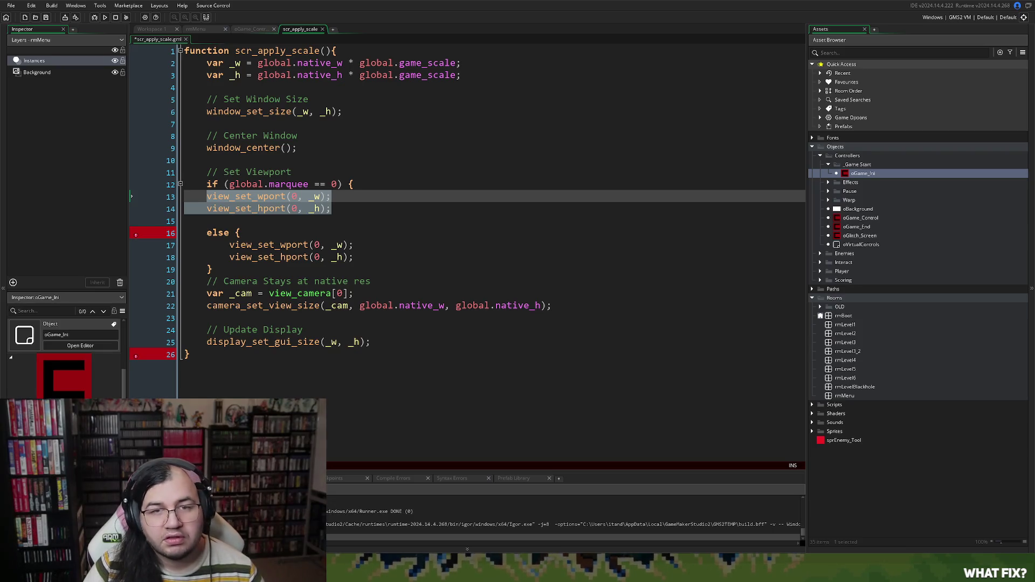
Close the if block with '}', indent its two viewport lines, make view_set_wport use 80, and run.
click(302, 210)
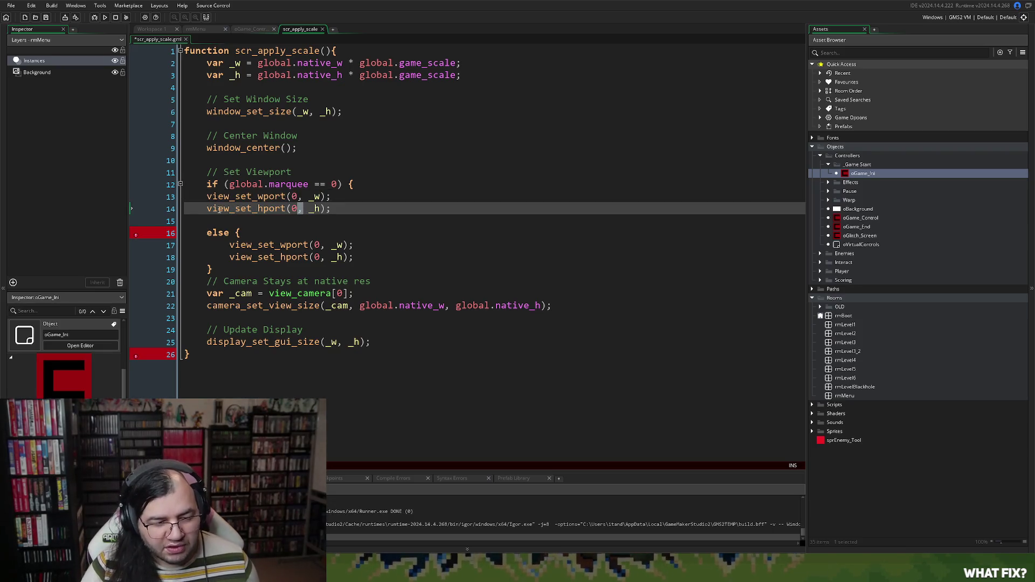
key(Down)
text(})
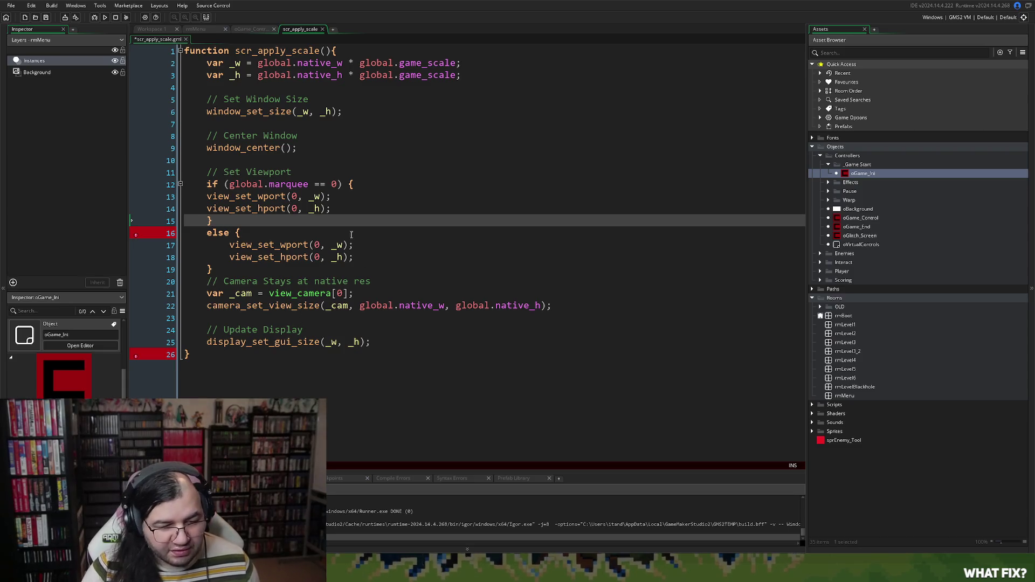
click(207, 197)
key(Tab)
click(207, 209)
key(Tab)
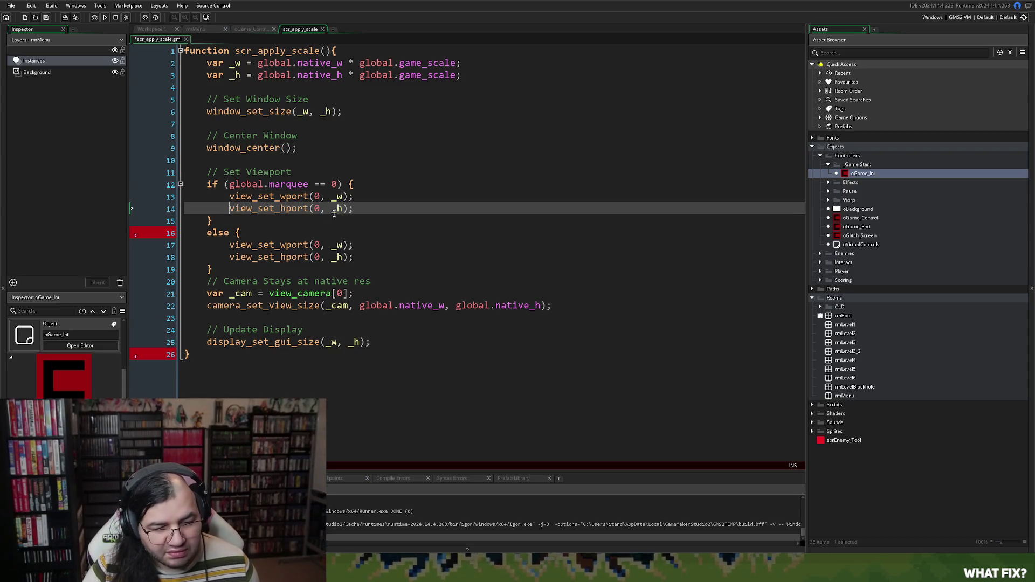
click(317, 198)
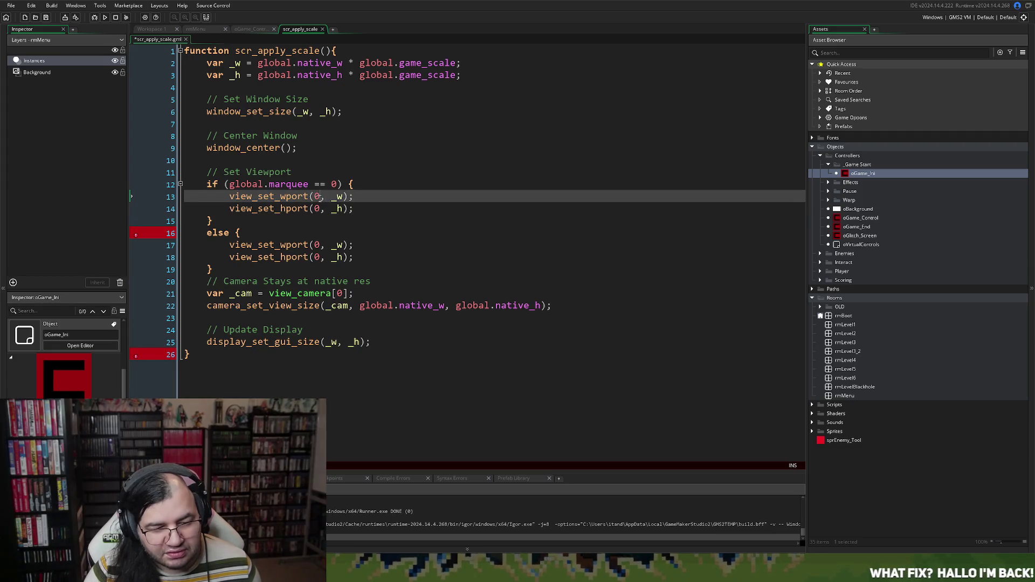
text(80)
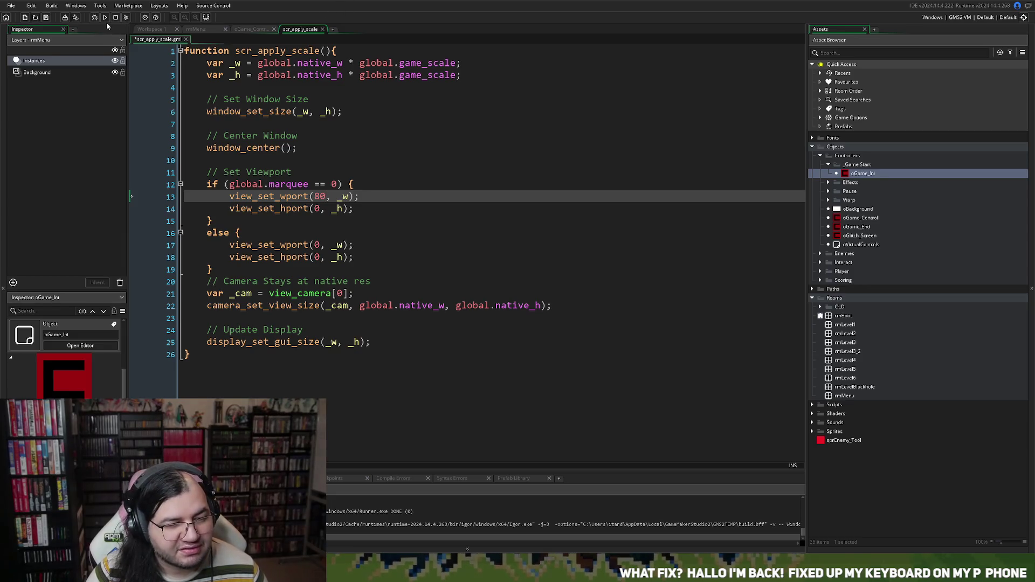
click(106, 18)
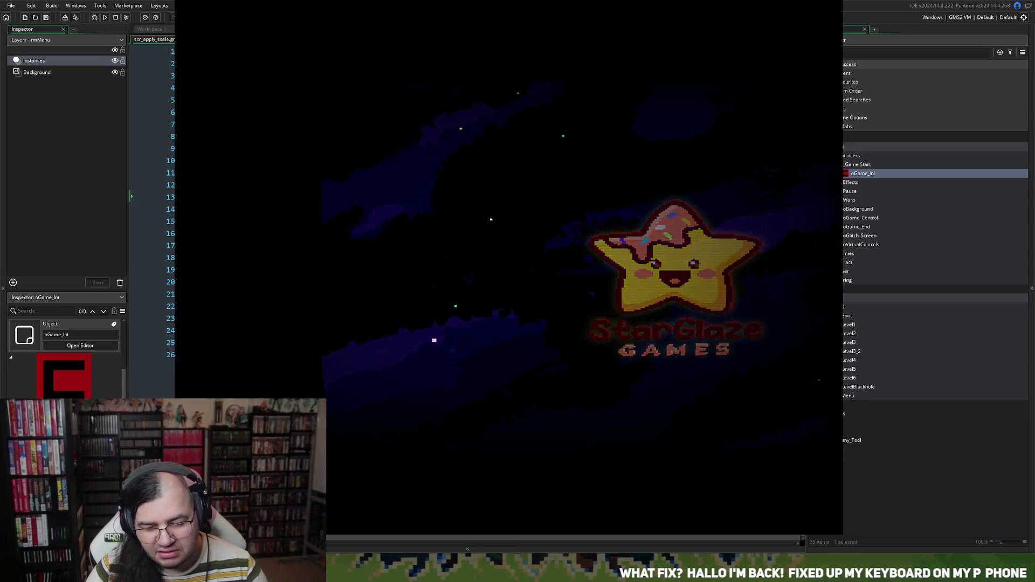
In the running game's options, turn MUSIC down to zero and lower SFX.
key(Down)
key(Return)
key(Return)
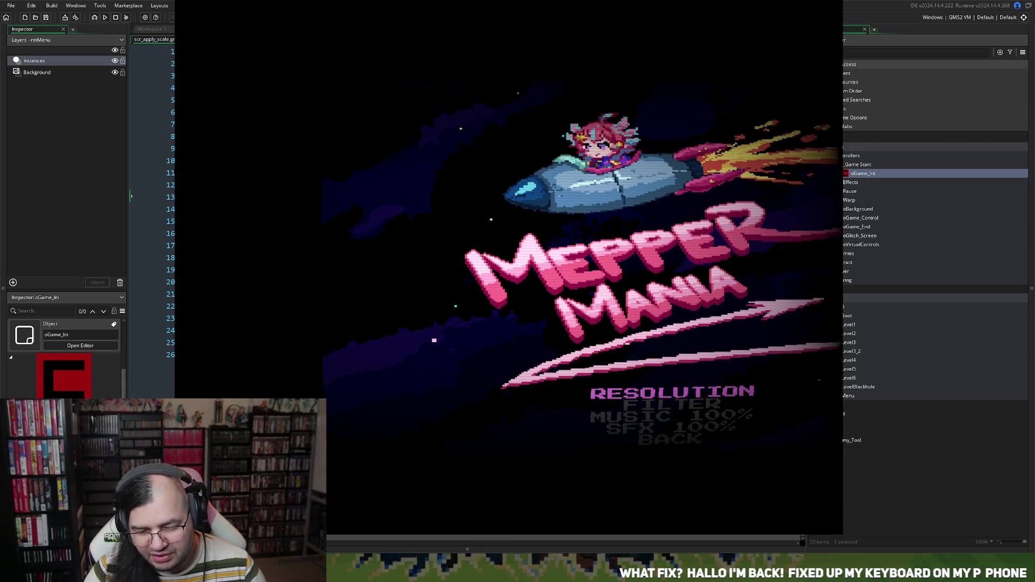
key(Down)
key(Down)
key(Left)
key(Left)
key(Left)
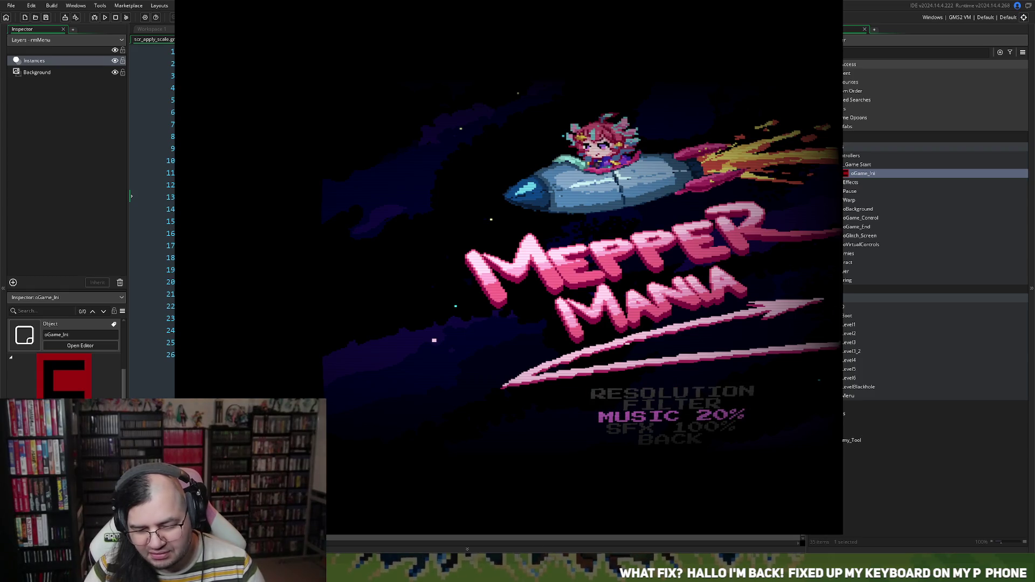
key(Down)
key(Left)
key(Left)
key(Left)
key(Left)
key(Left)
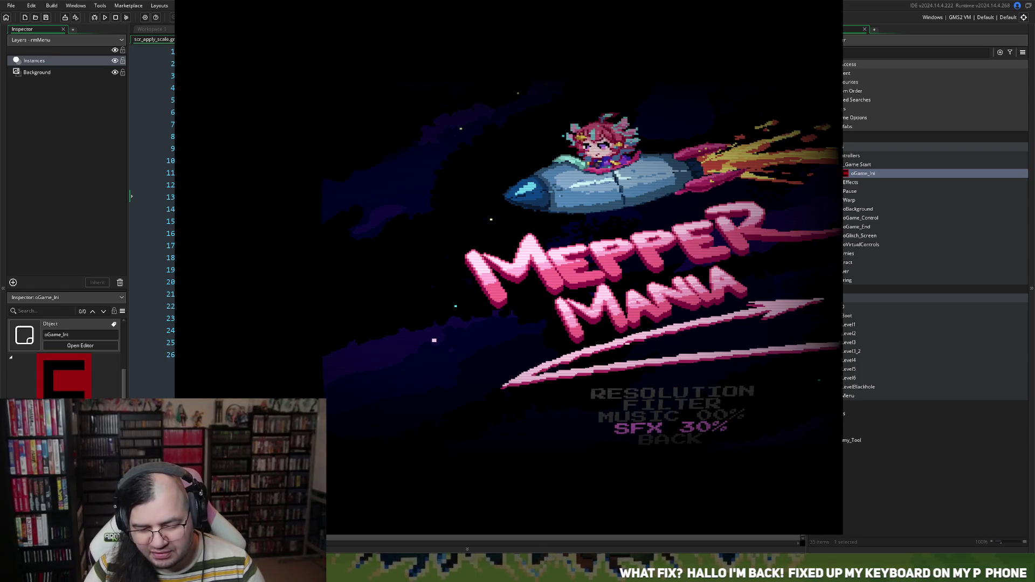
Set the resolution SCALE to x5 then x2, and close the game.
key(Down)
key(Up)
key(Up)
key(Up)
key(Up)
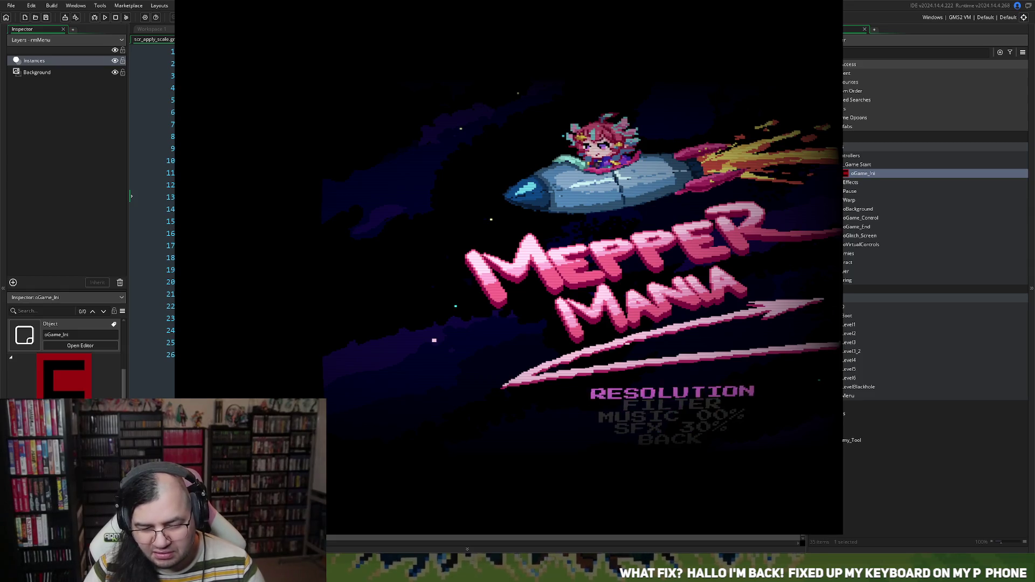
key(Return)
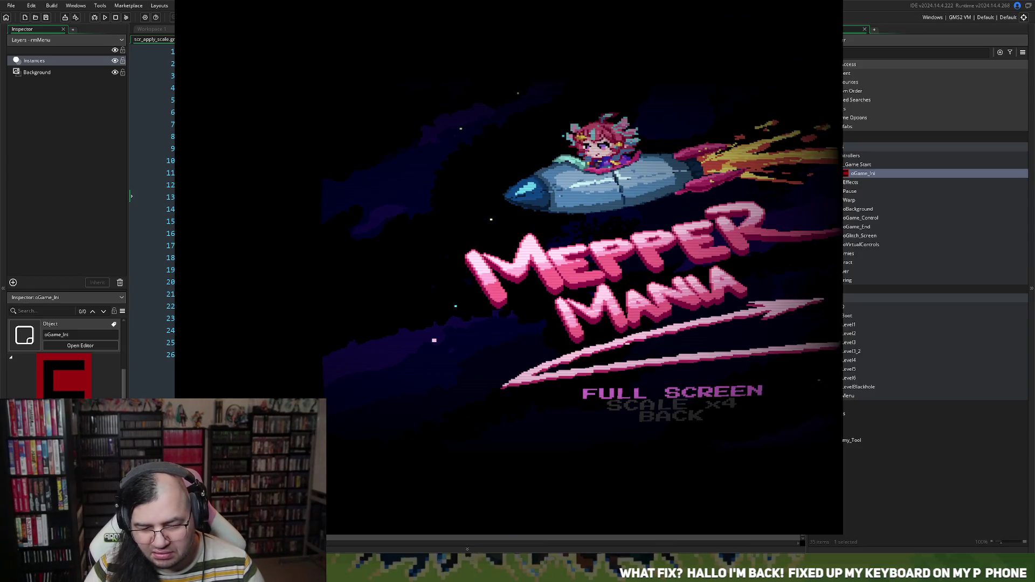
key(Down)
key(Right)
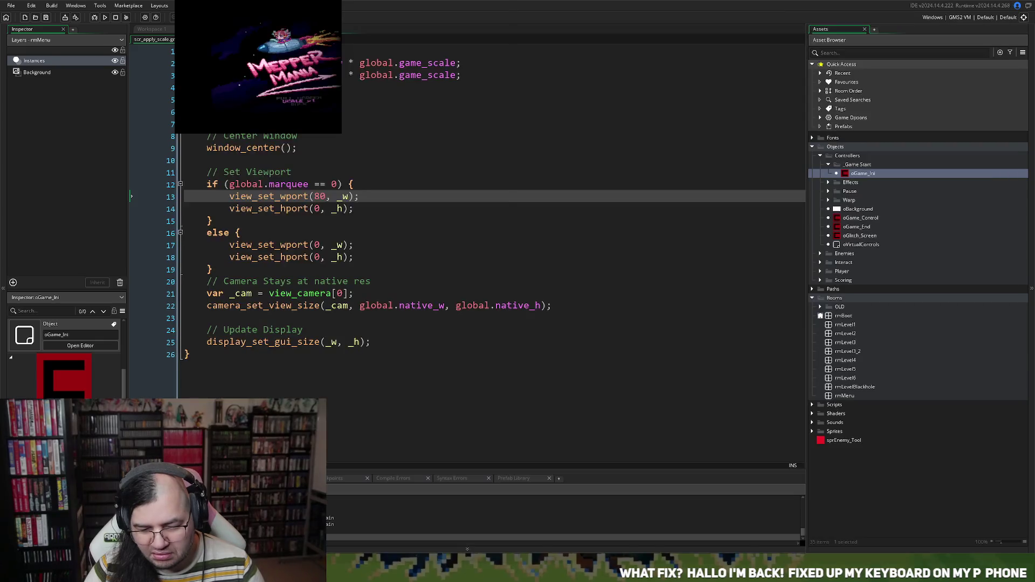
key(Right)
key(Right)
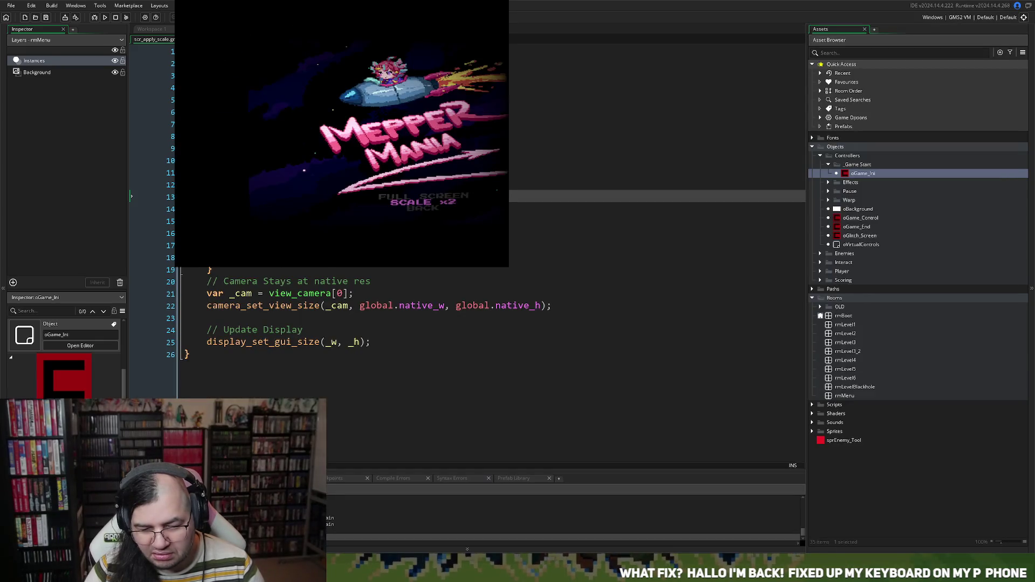
key(Escape)
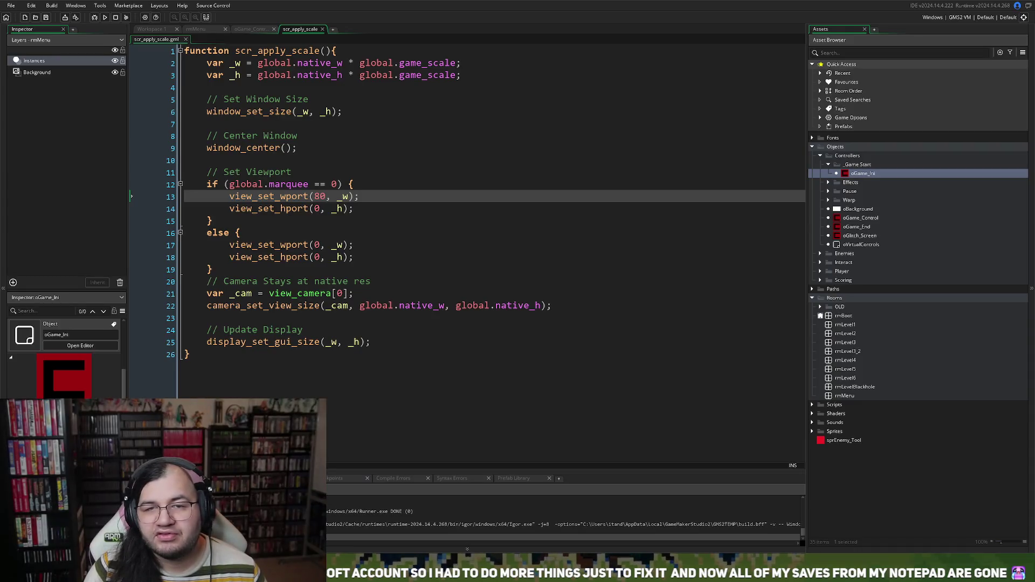
Check oGame_Control's Create code and come back to scr_apply_scale.
right_click(295, 244)
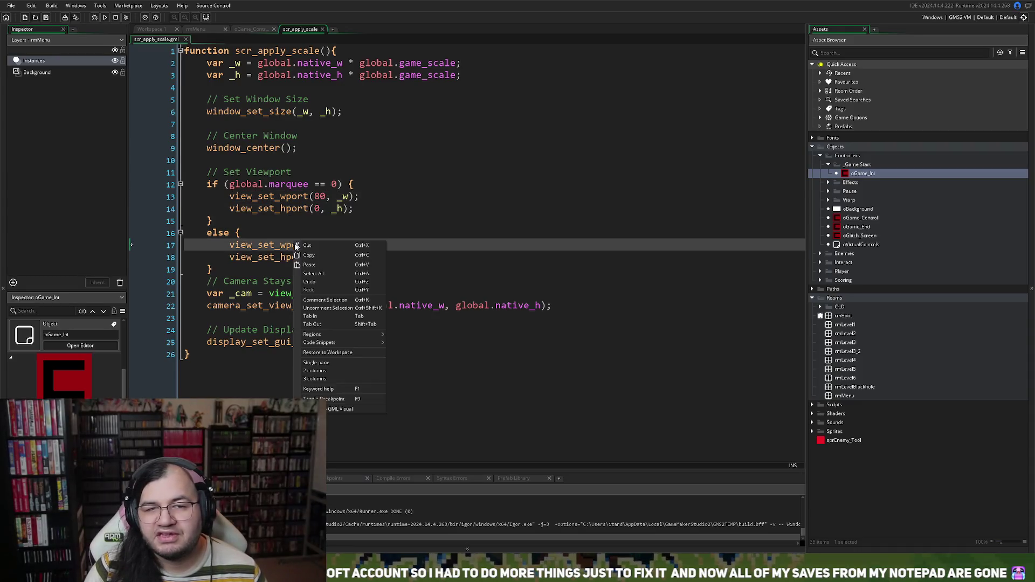
click(600, 180)
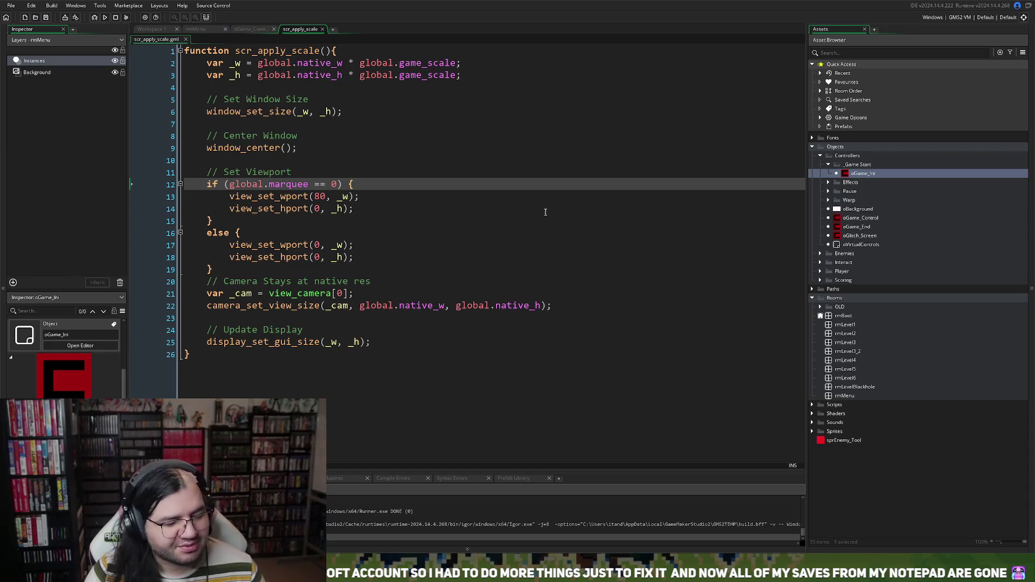
click(248, 30)
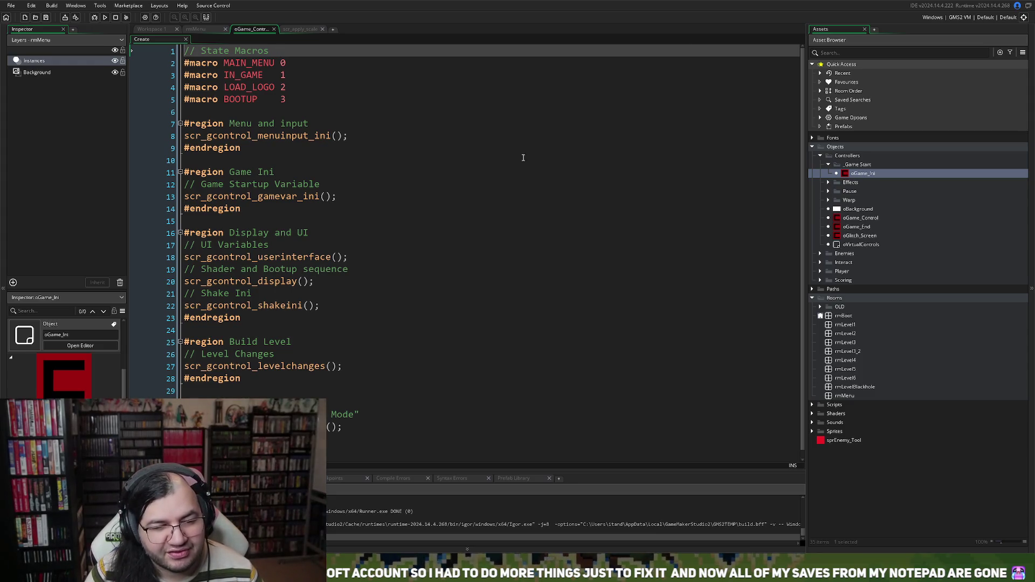
click(299, 29)
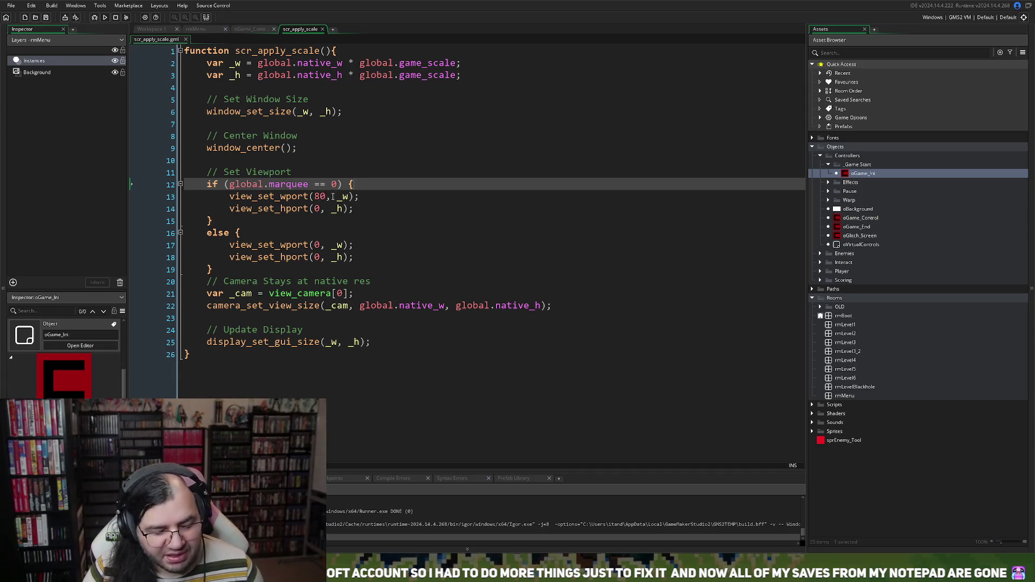
Undo back to the plain viewport lines and delete the 'if (global.marquee == 0)' line.
key(ctrl+z)
key(ctrl+z)
key(ctrl+z)
key(ctrl+z)
key(ctrl+z)
key(ctrl+z)
key(ctrl+z)
key(ctrl+z)
key(ctrl+z)
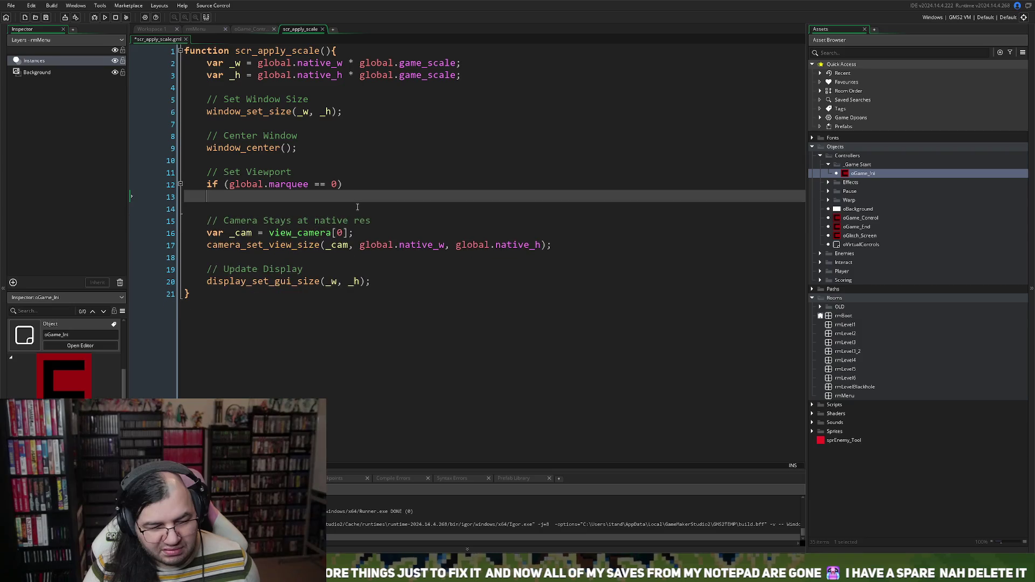
key(ctrl+z)
click(348, 186)
key(shift+Home)
key(shift+Home)
key(BackSpace)
key(BackSpace)
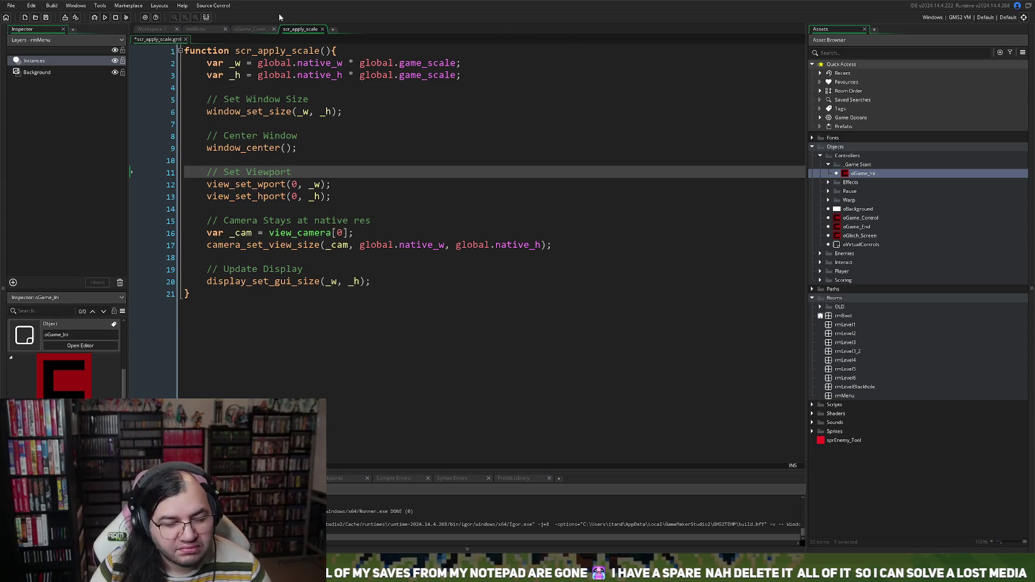
click(252, 30)
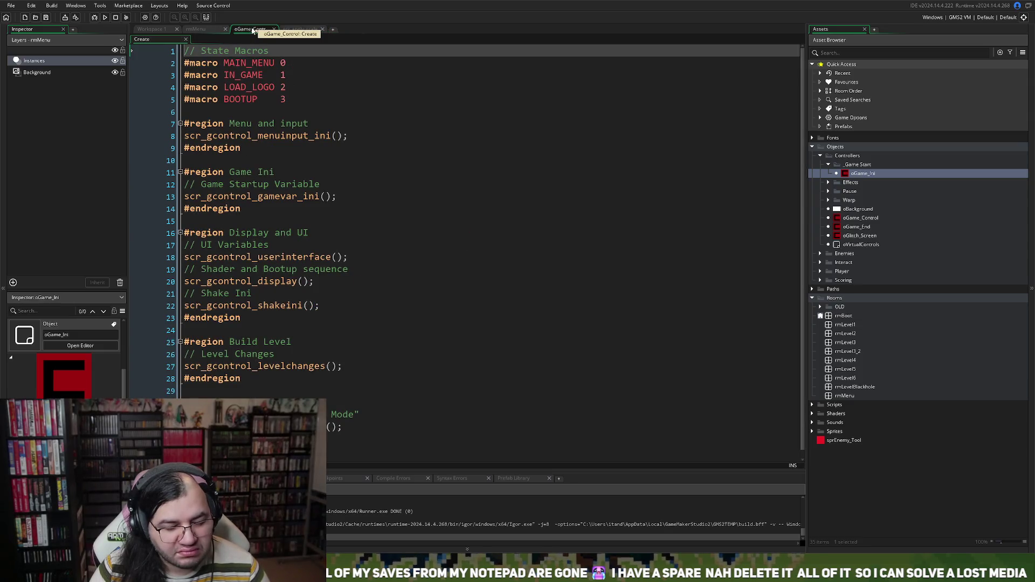
Dock the floating oGame_Ini Create event code window as a full tab.
right_click(252, 30)
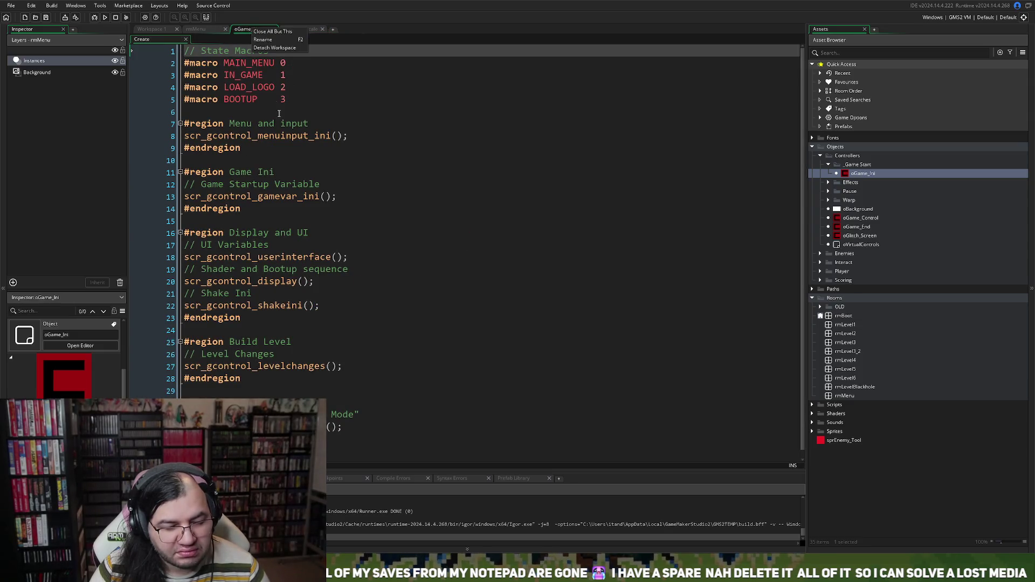
click(206, 31)
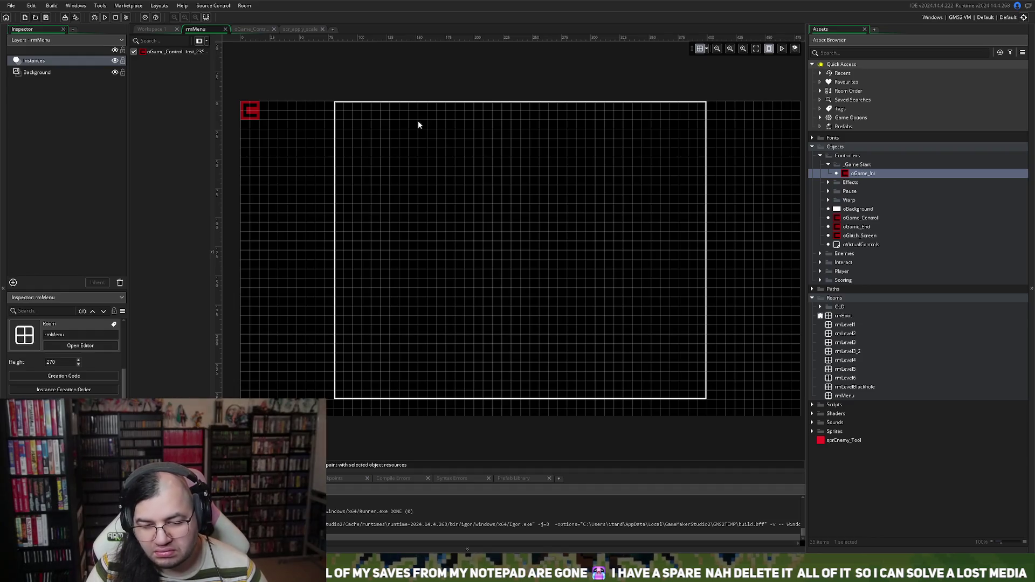
click(240, 30)
click(213, 29)
click(152, 29)
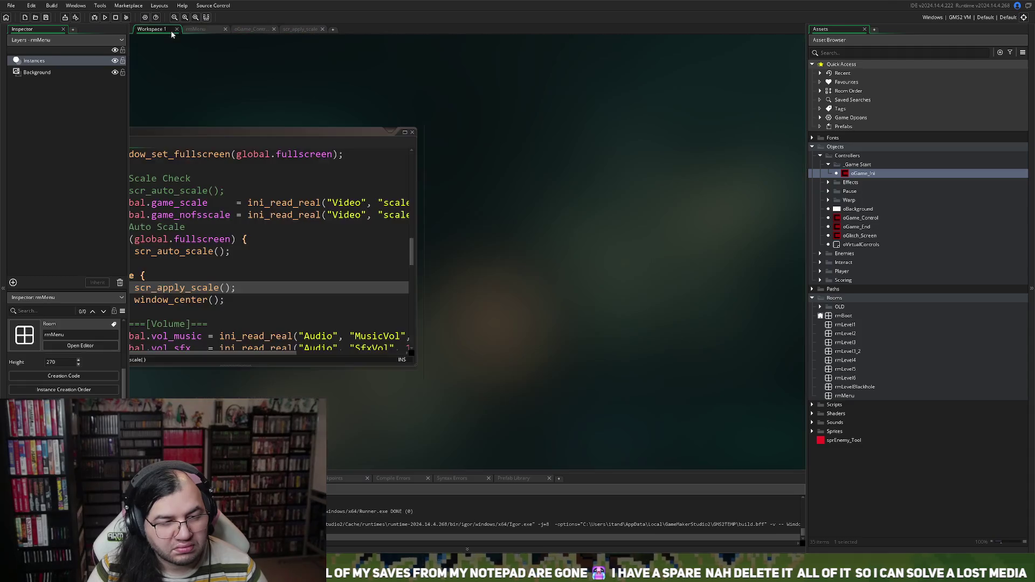
click(405, 131)
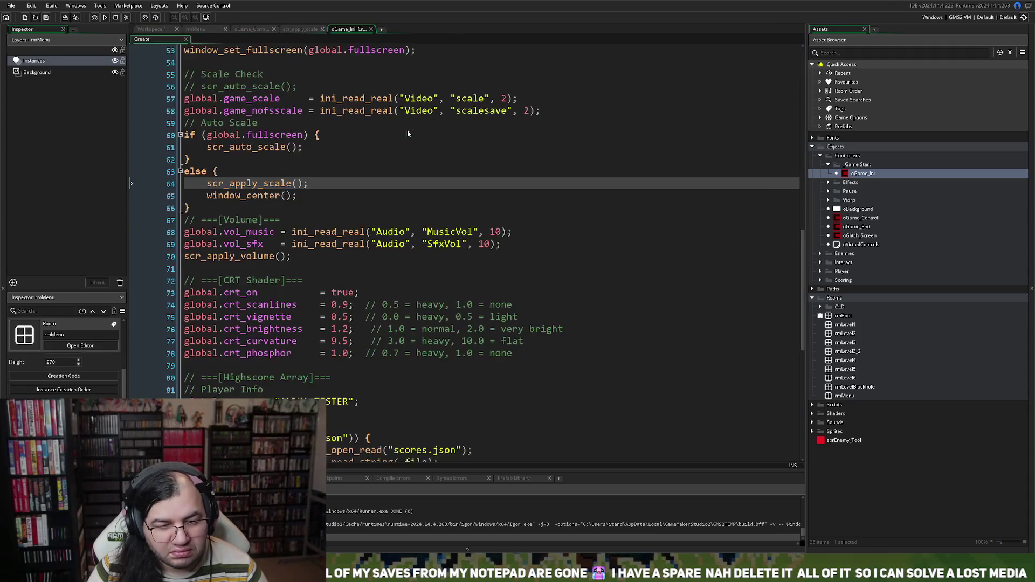
Change global.marquee from 0 to 1 on line 44.
click(294, 268)
scroll(295, 267, down, 1)
scroll(295, 267, up, 3)
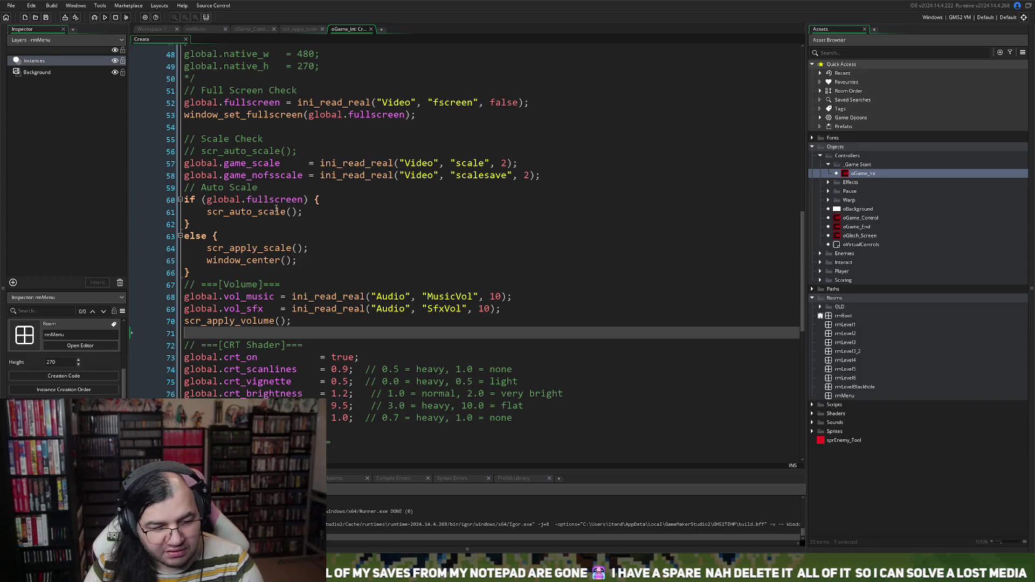
scroll(272, 212, up, 3)
scroll(272, 213, up, 2)
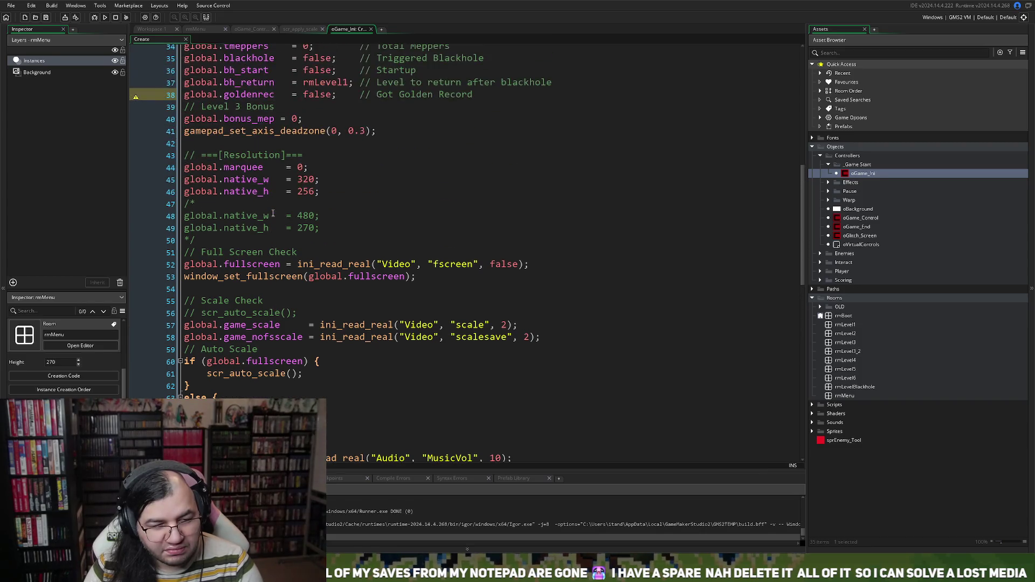
double_click(300, 166)
text(1)
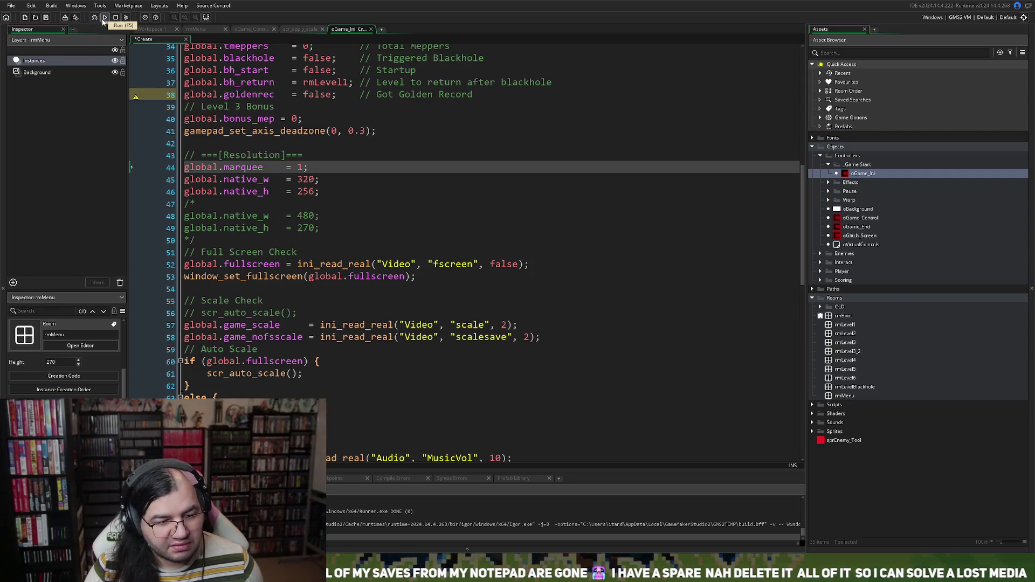
Set the native resolution to 480 by 270, then save and test-run the game.
drag(203, 204, 181, 205)
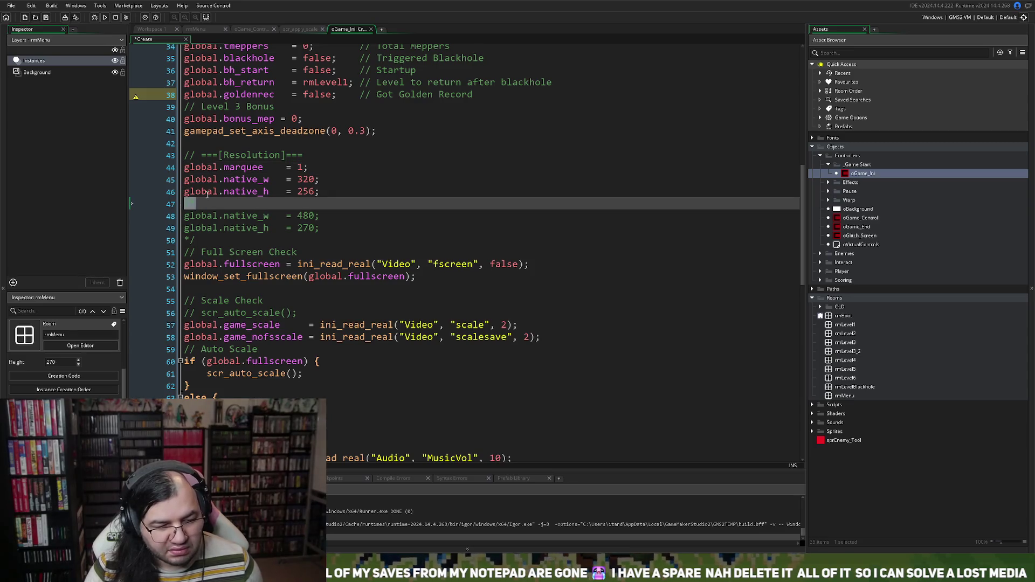
double_click(306, 216)
key(ctrl+c)
double_click(305, 180)
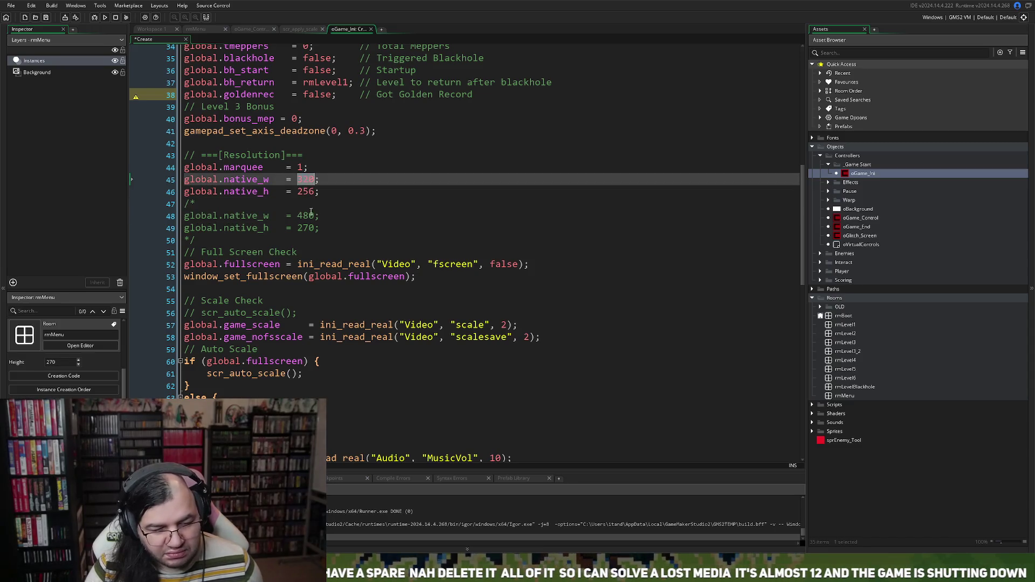
key(ctrl+v)
double_click(306, 228)
key(ctrl+c)
double_click(306, 192)
key(ctrl+v)
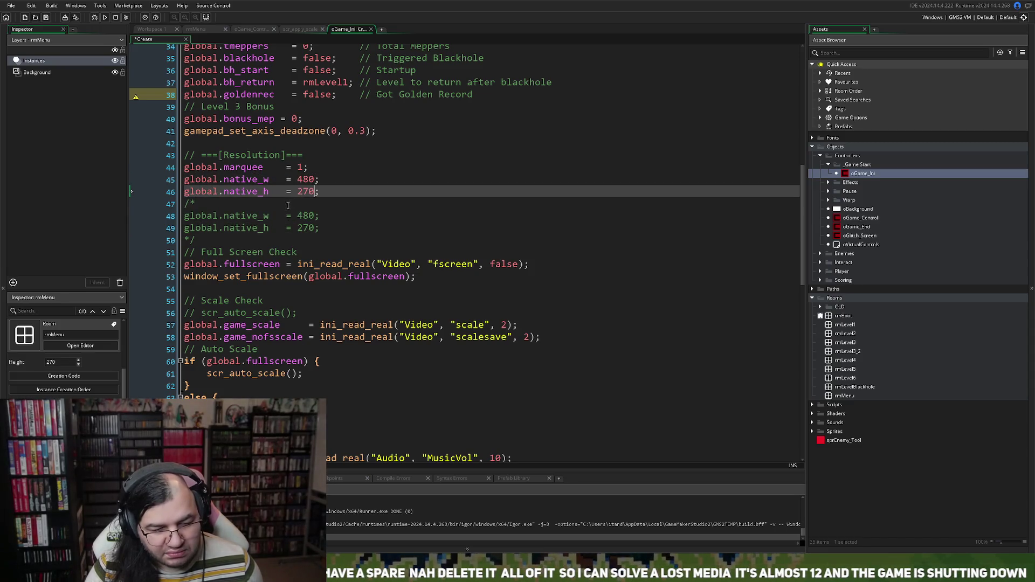
click(106, 18)
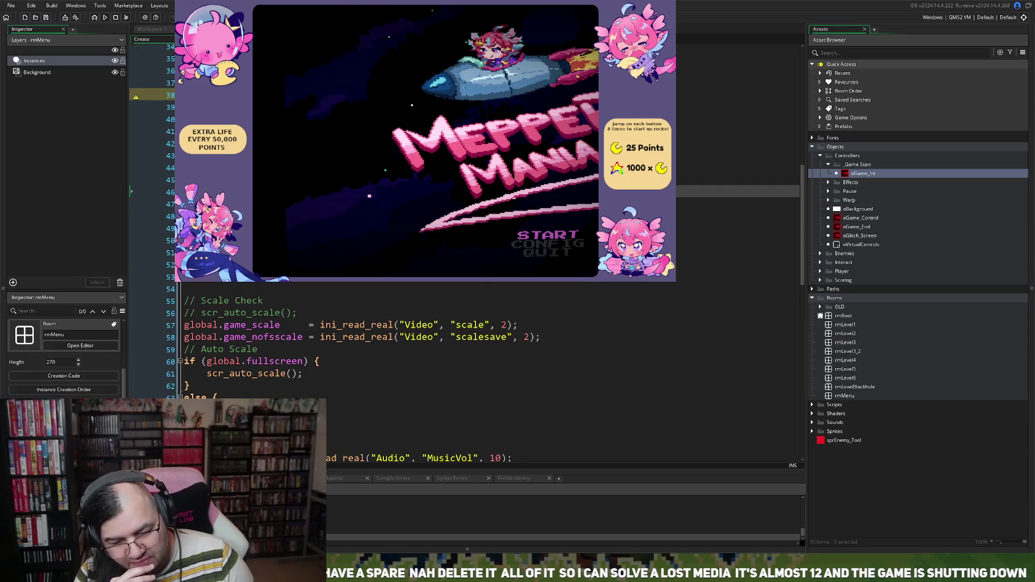
In the running game, open Config > Video > Resolution and toggle Full Screen.
key(Down)
key(Return)
key(Down)
key(Up)
key(Return)
key(Down)
key(Down)
key(Up)
key(Up)
key(Return)
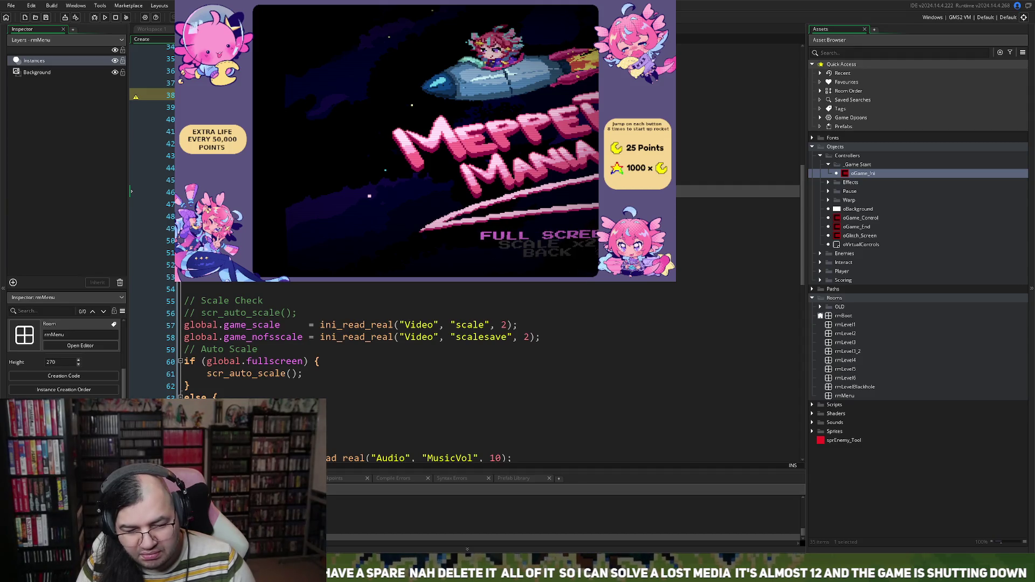
key(Return)
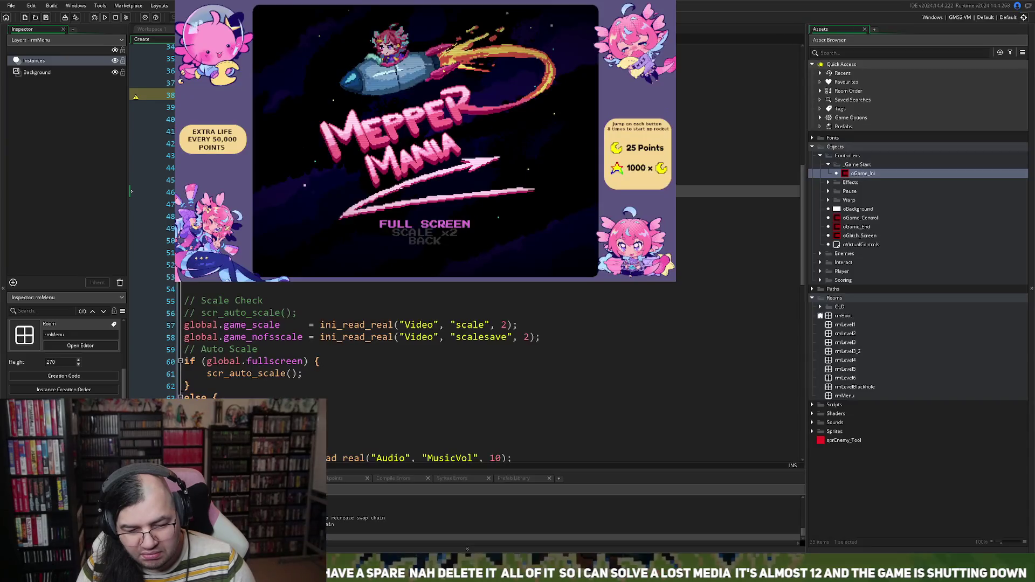
Cycle the window scale through x3, x4, x1 and finally x4.
key(Down)
key(Down)
key(Return)
key(Up)
key(Down)
key(Return)
key(Down)
key(Return)
key(Return)
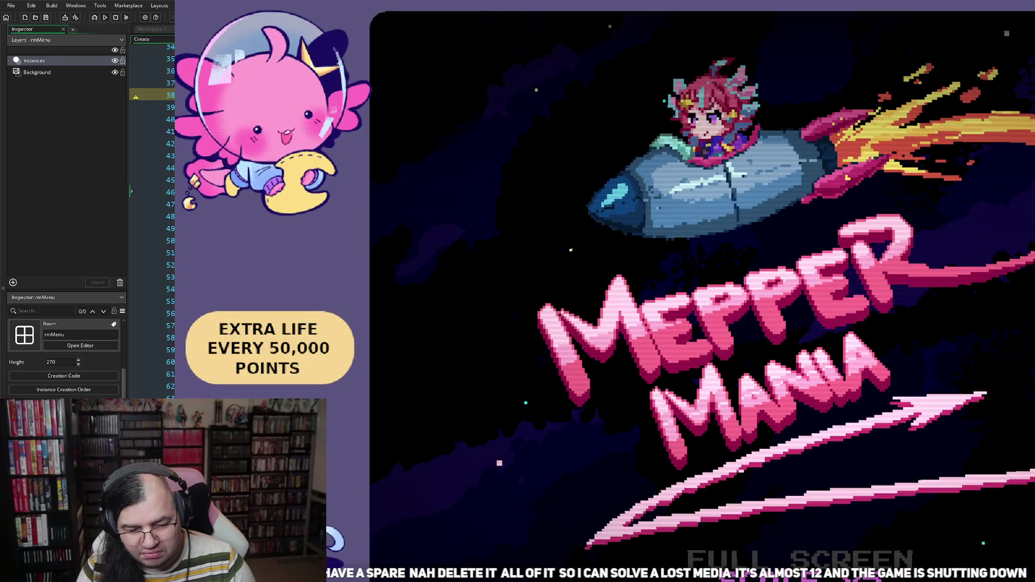
key(Return)
key(Return)
key(Return)
key(Return)
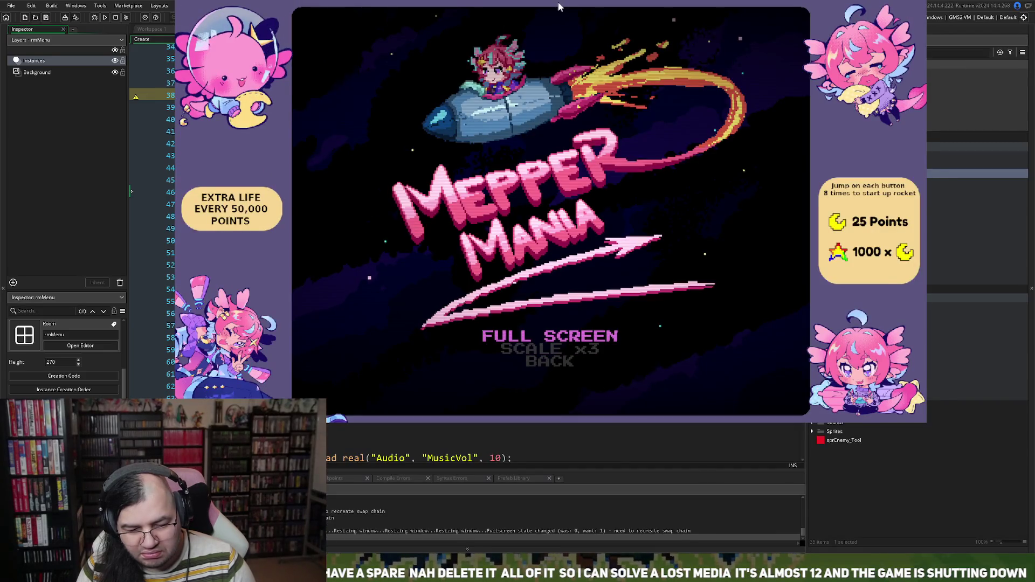
key(Return)
key(Up)
key(Up)
key(Return)
key(Return)
key(Return)
key(Return)
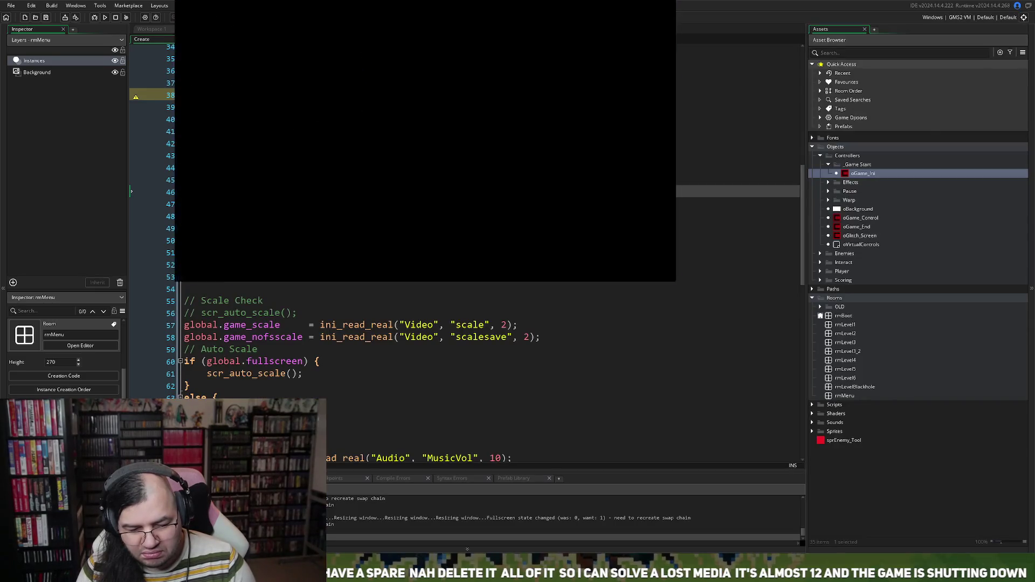
Back out of the options menus and choose Quit on the title menu.
key(Up)
key(Up)
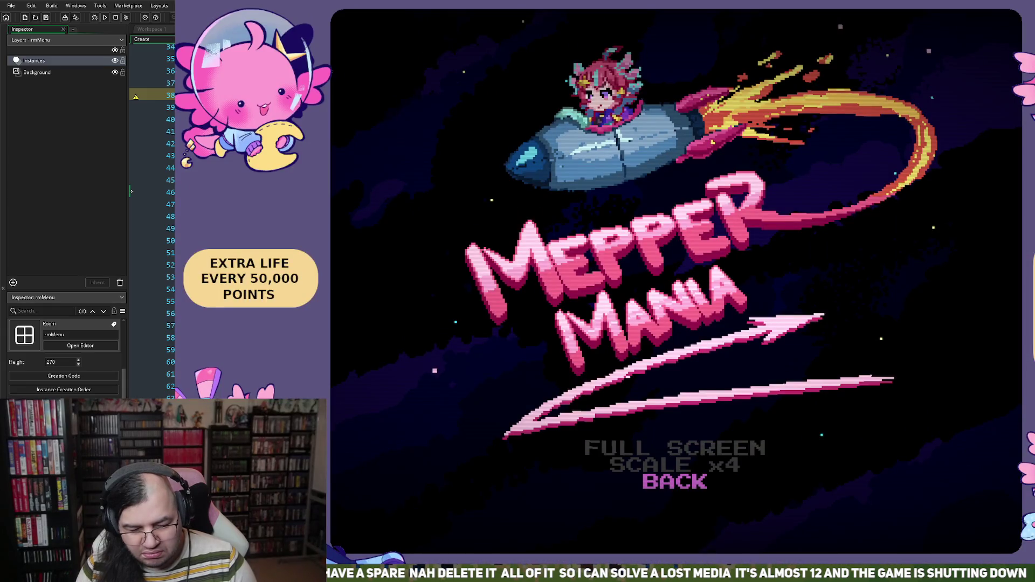
key(Return)
key(Up)
key(Return)
key(Up)
key(Return)
key(Up)
key(Return)
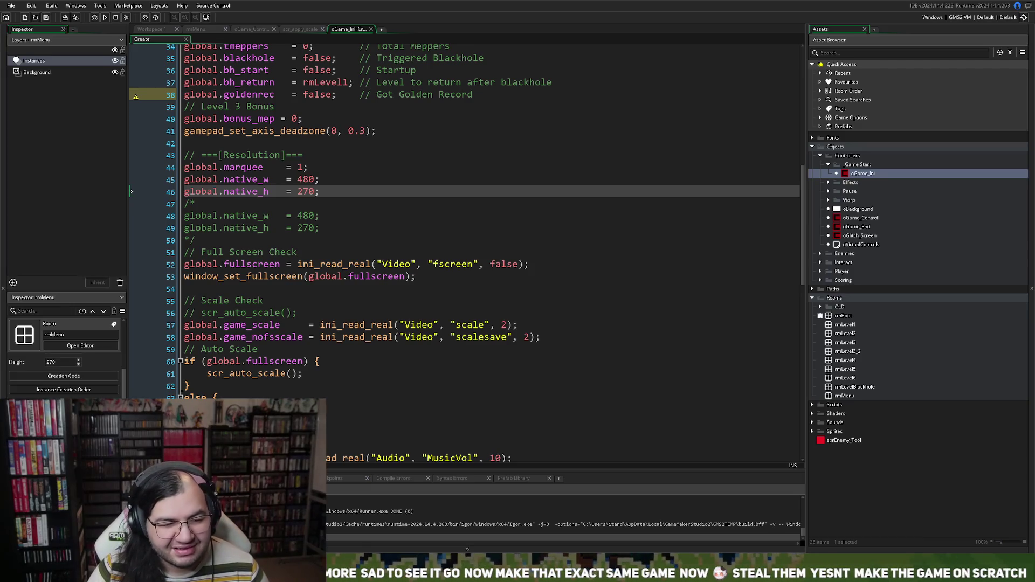
scroll(465, 254, up, 1)
scroll(465, 254, down, 4)
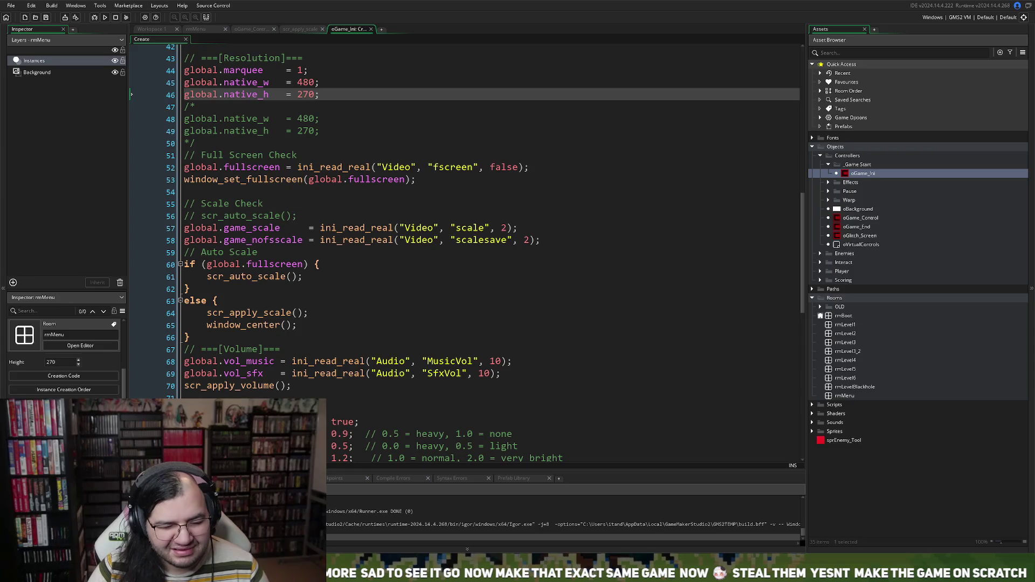
click(253, 277)
middle_click(254, 276)
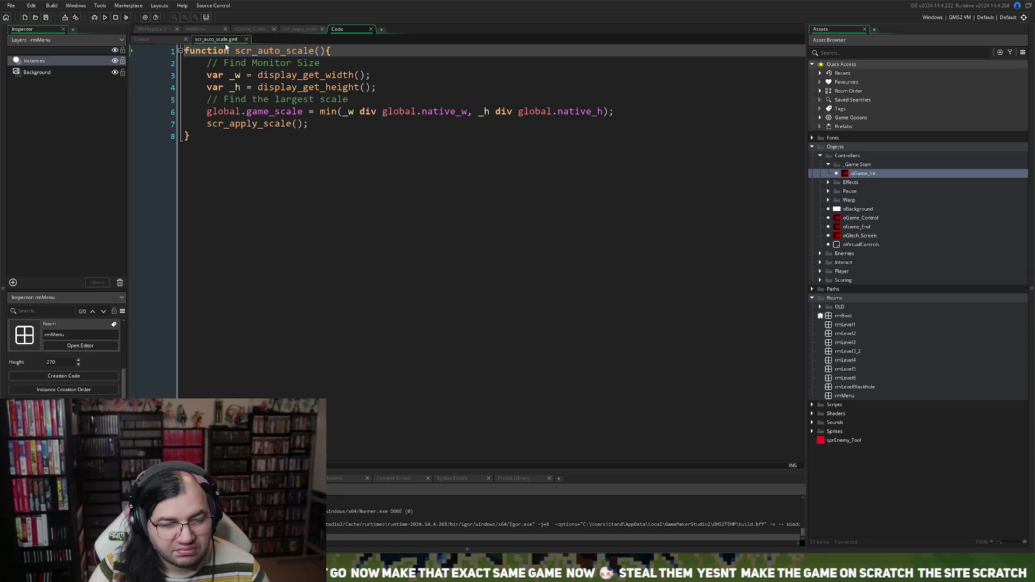
click(246, 40)
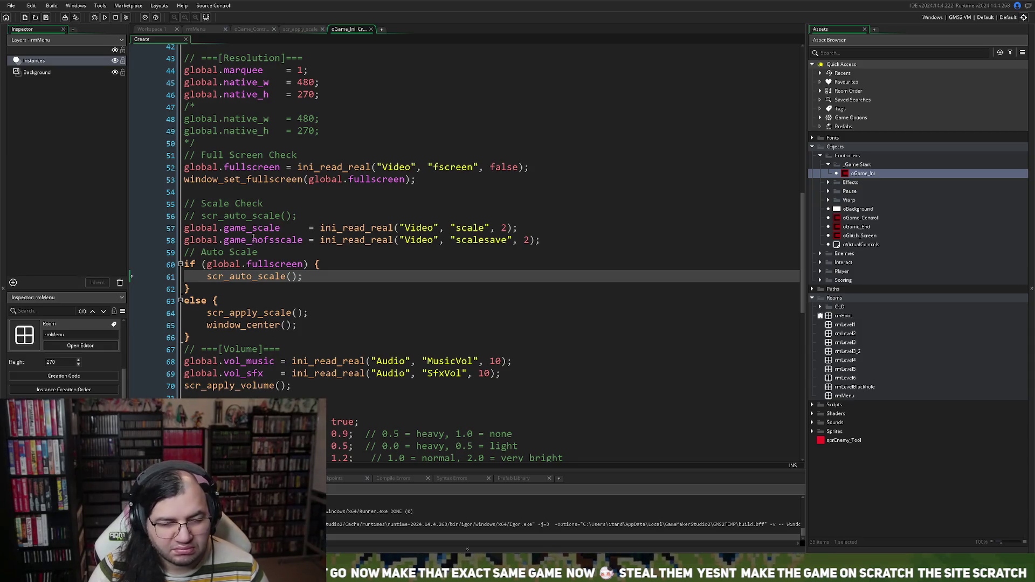
double_click(299, 82)
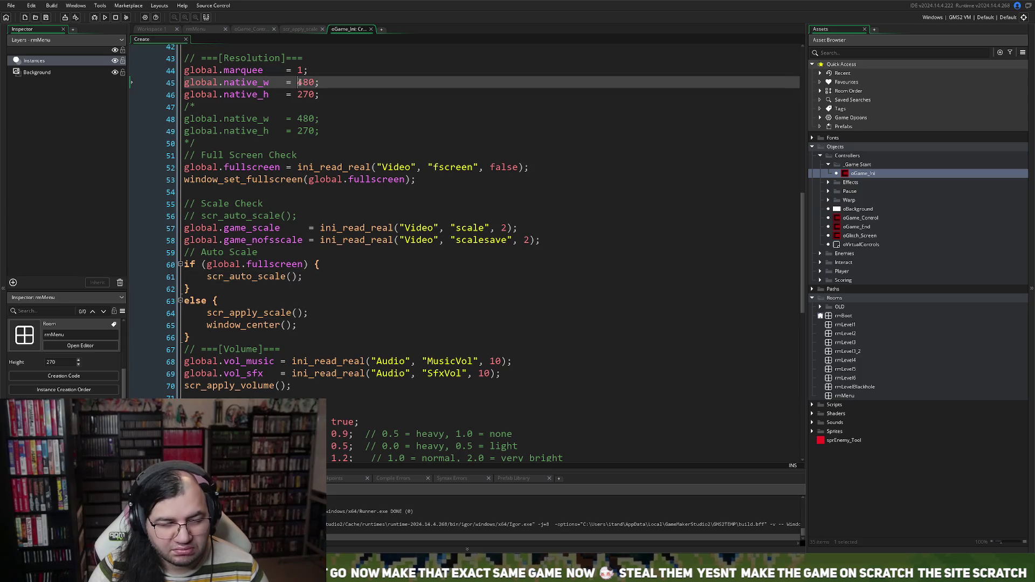
Set native width to 320 and native height to 256 in oGame_Ini's Create code.
text(320)
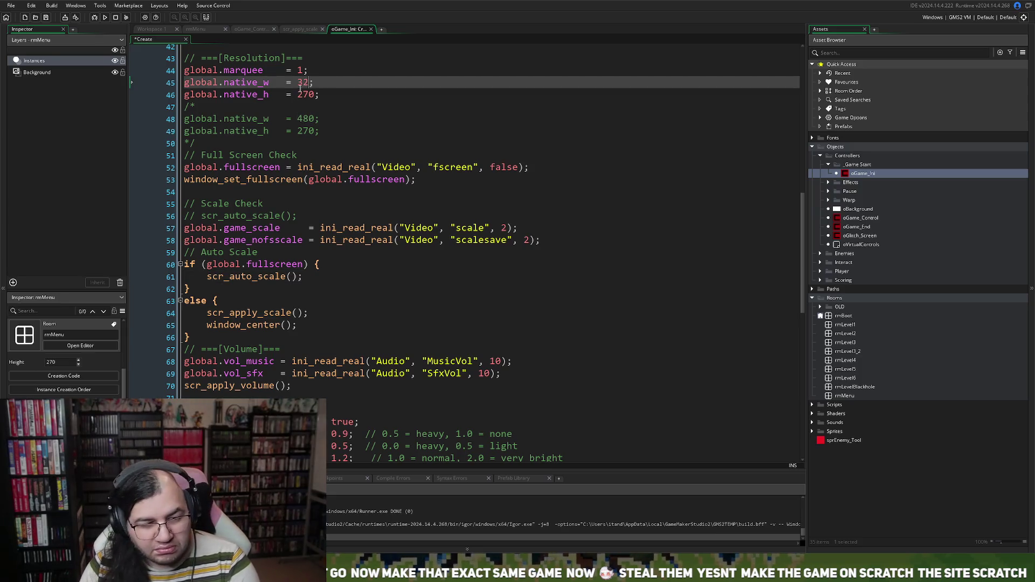
double_click(305, 95)
text(2)
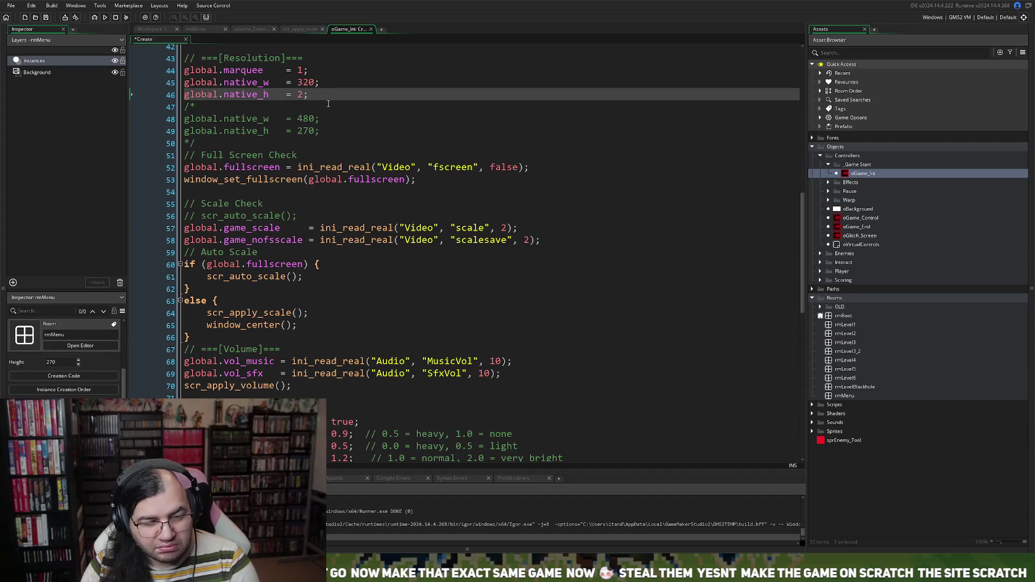
text(56)
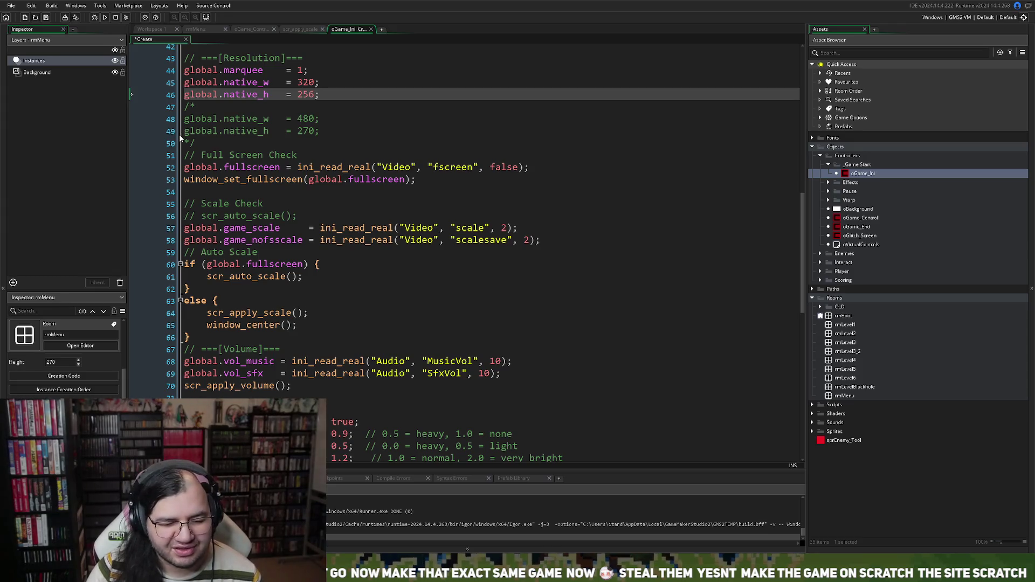
Jump from the scr_apply_scale() call on line 64 to its script definition.
scroll(245, 243, down, 1)
click(236, 292)
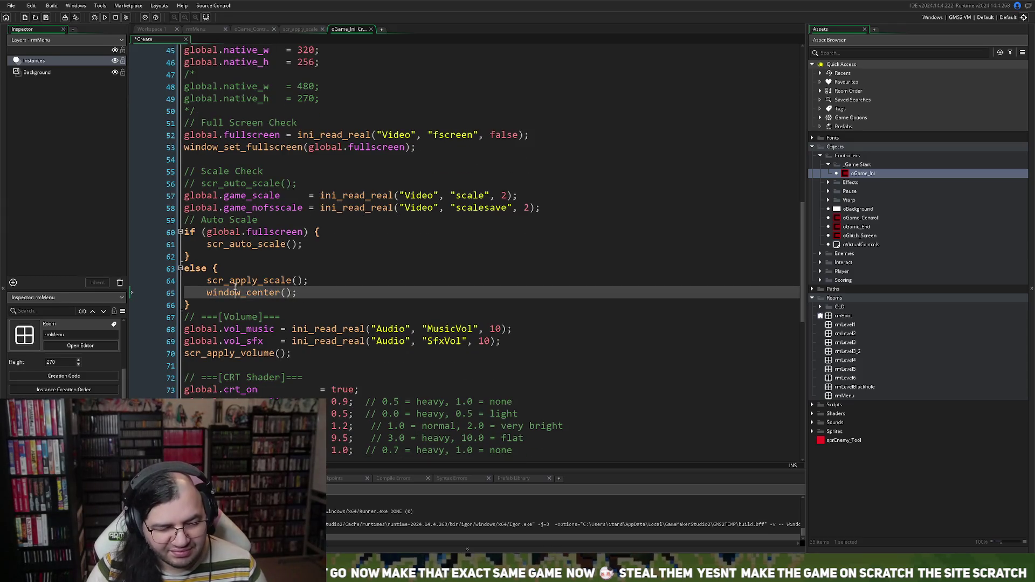
click(235, 281)
middle_click(235, 280)
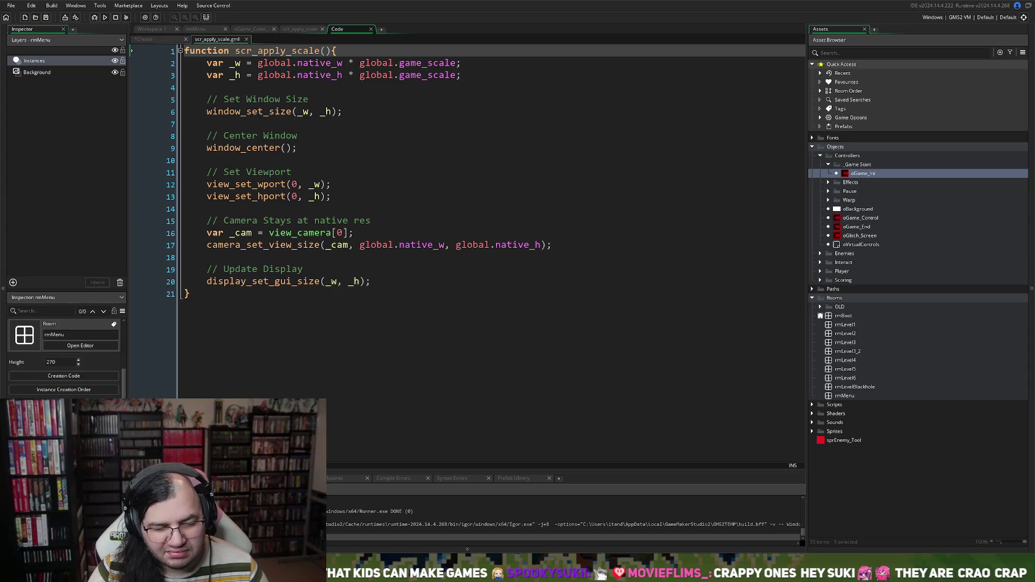
Open rmMenu from the Asset Browser's Rooms in the room editor.
click(305, 232)
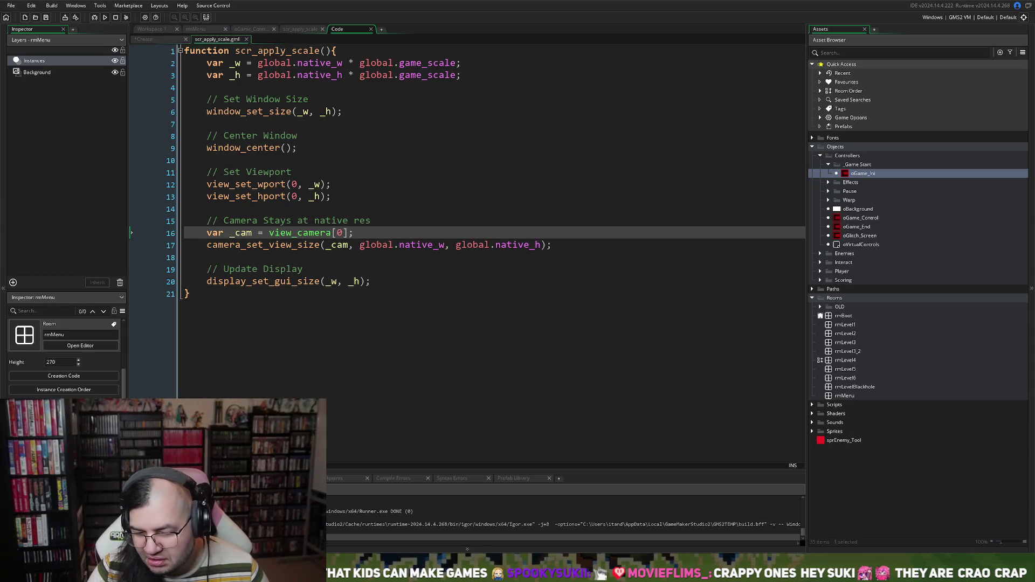
double_click(830, 397)
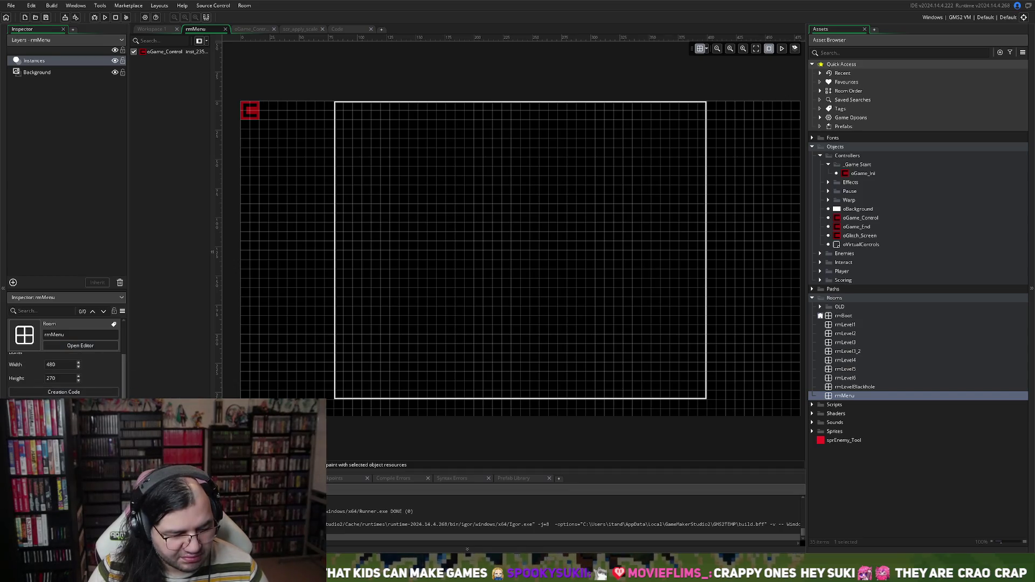
scroll(64, 361, down, 3)
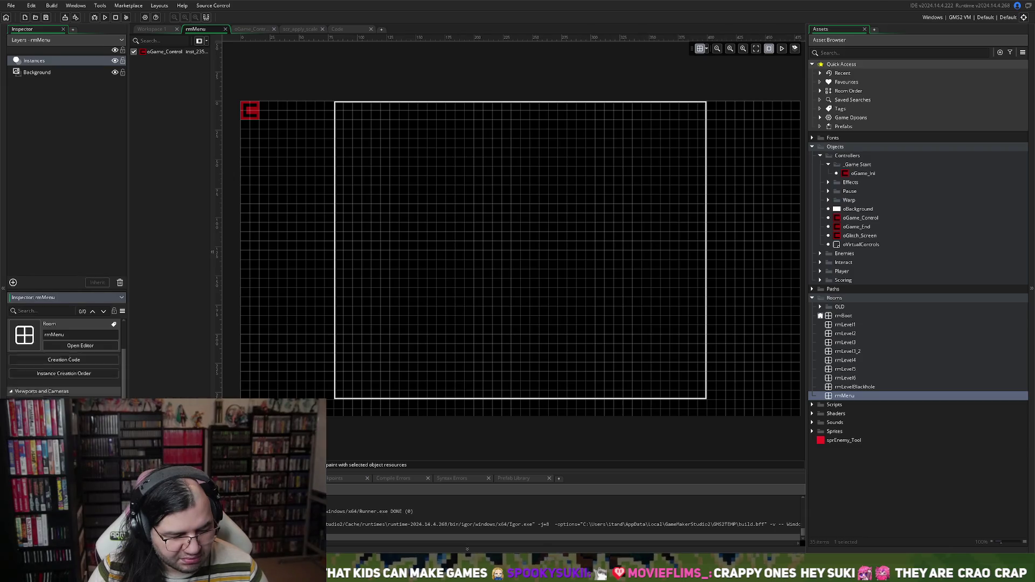
scroll(65, 367, down, 1)
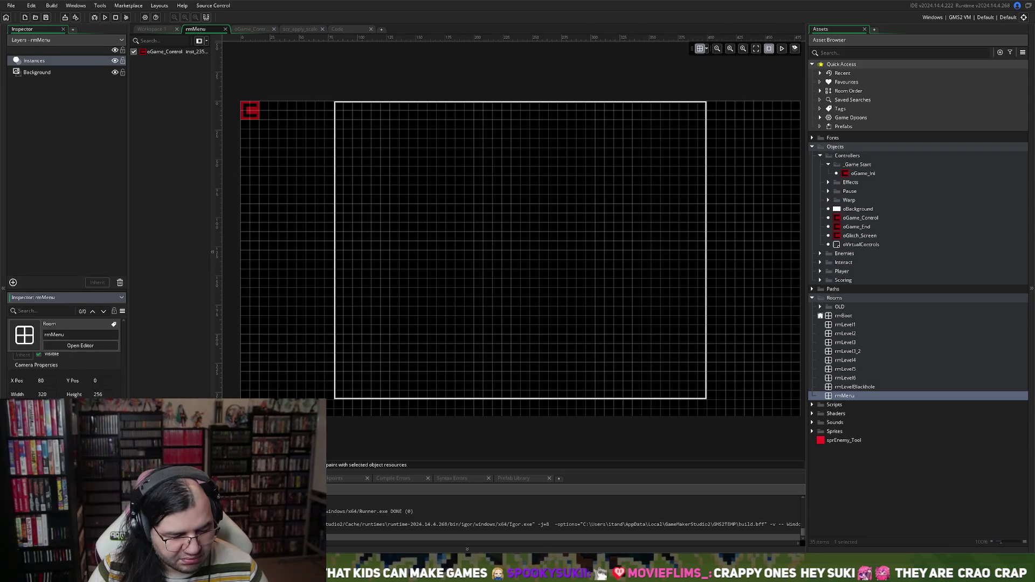
scroll(65, 373, up, 1)
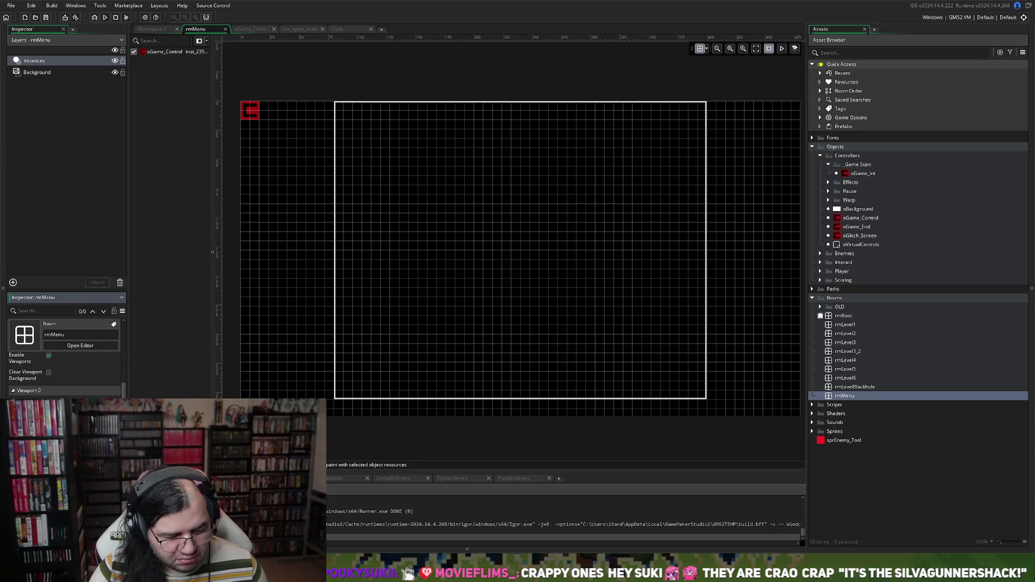
click(143, 277)
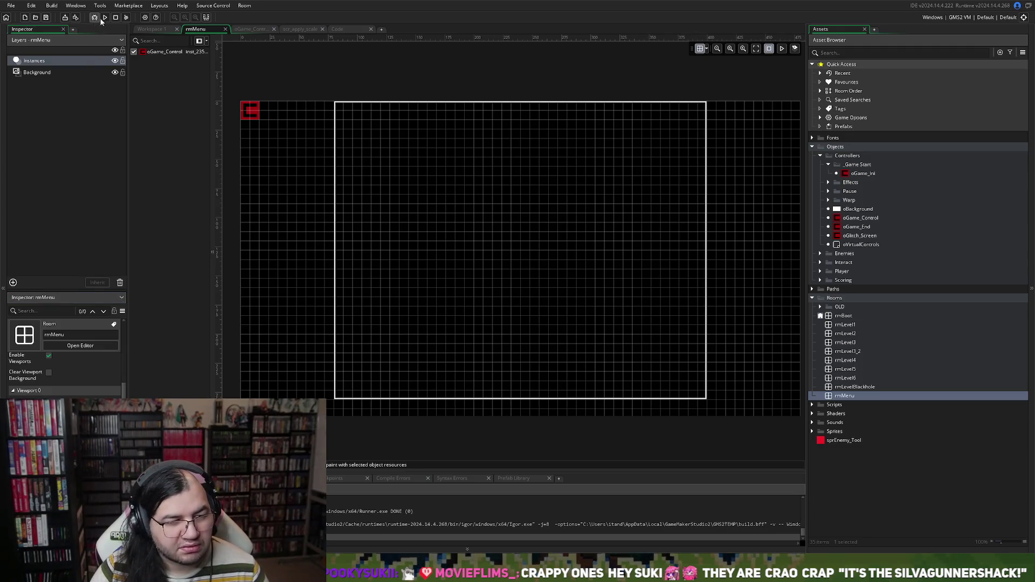
click(143, 29)
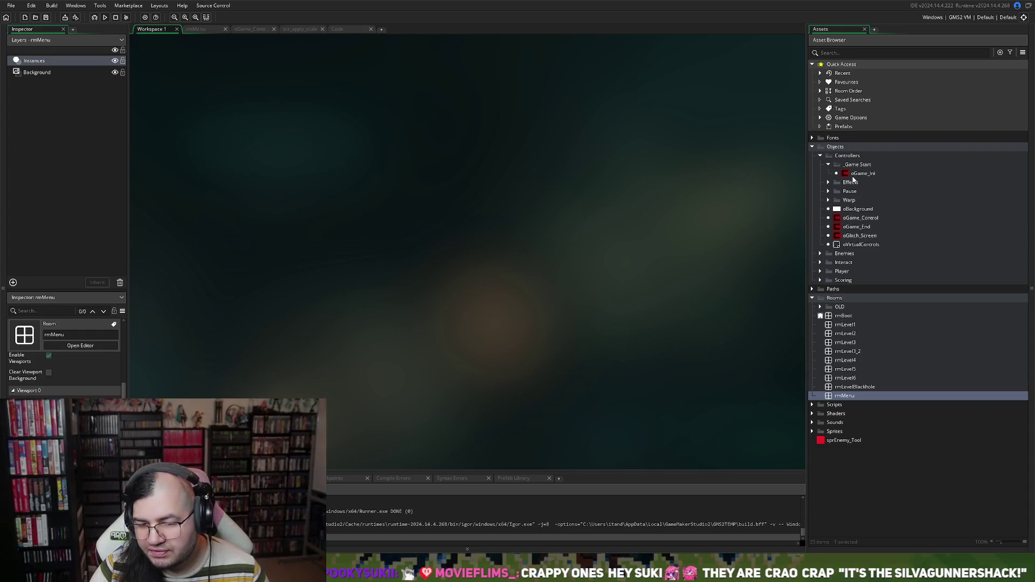
In oGame_Ini's Create event, change global.marquee on line 44 from 1 to 0, then run.
double_click(855, 175)
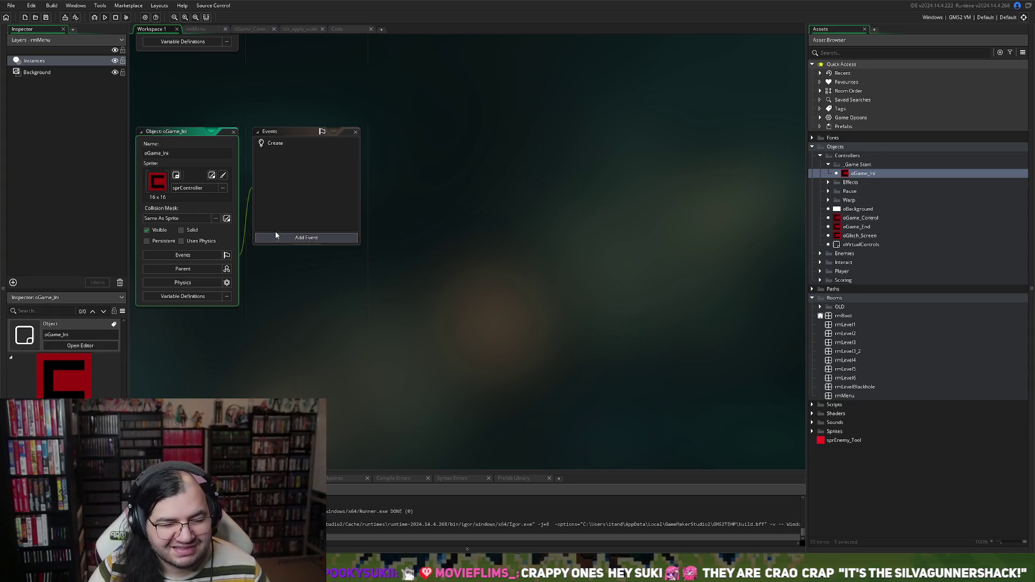
double_click(278, 144)
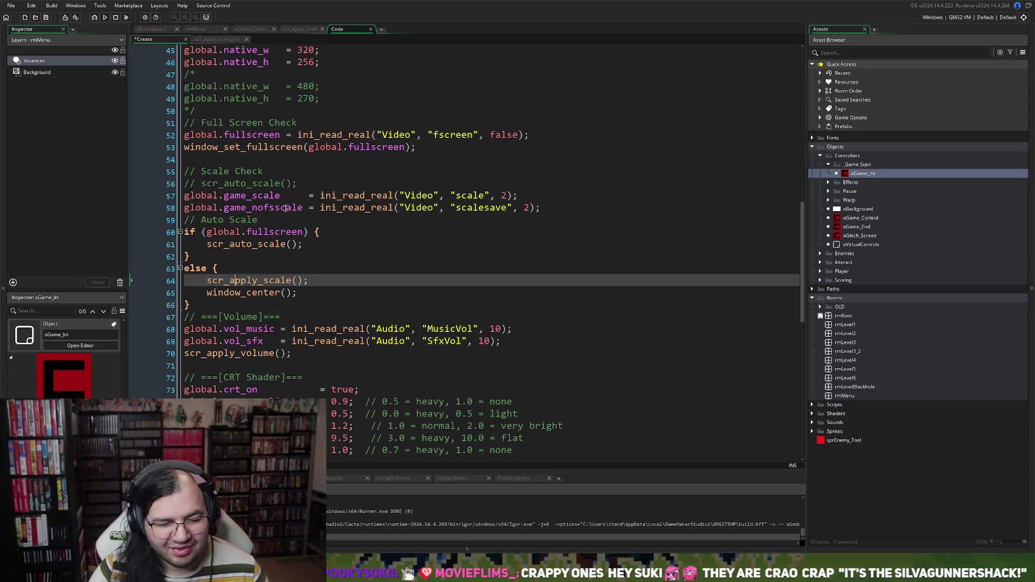
scroll(291, 234, up, 2)
scroll(280, 264, down, 2)
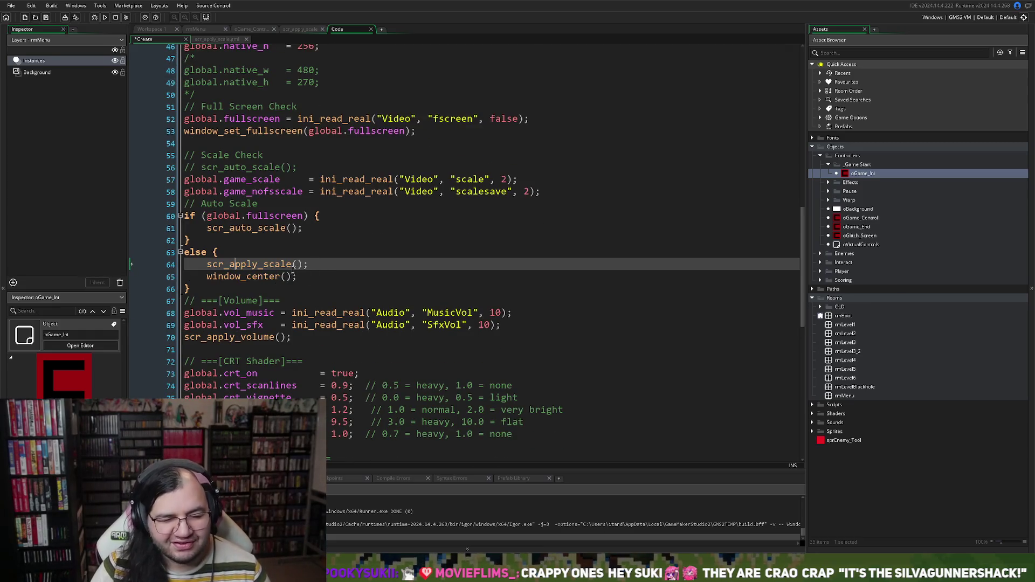
scroll(275, 267, up, 3)
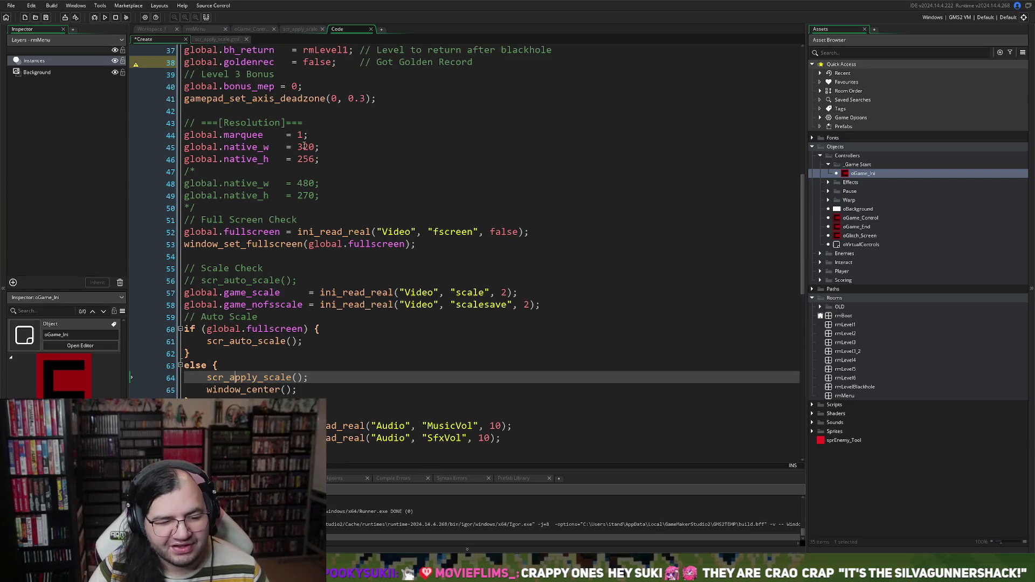
double_click(300, 134)
text(0)
click(106, 17)
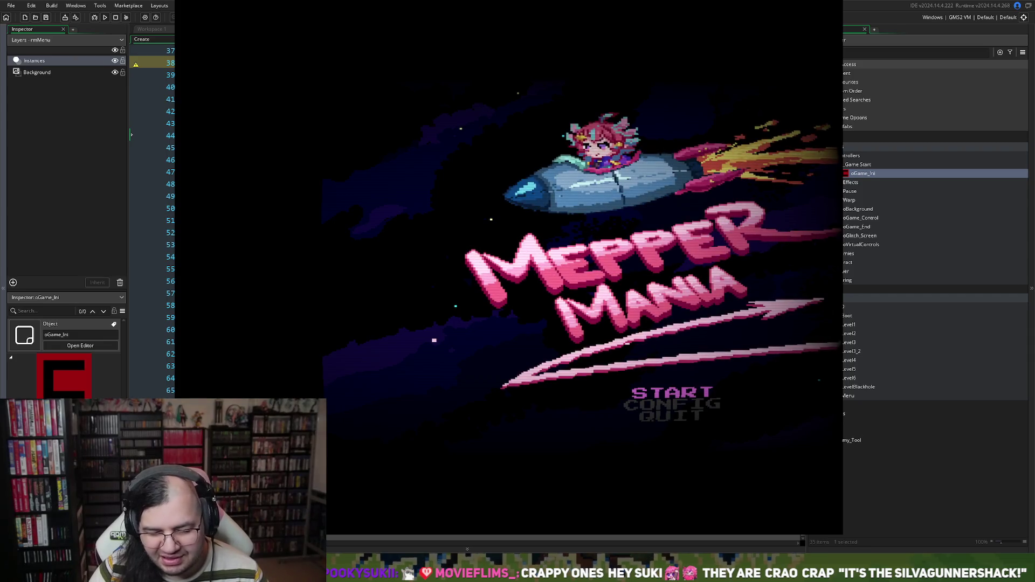
In the running game, open Config's resolution options and try scale x5, then x4.
key(Down)
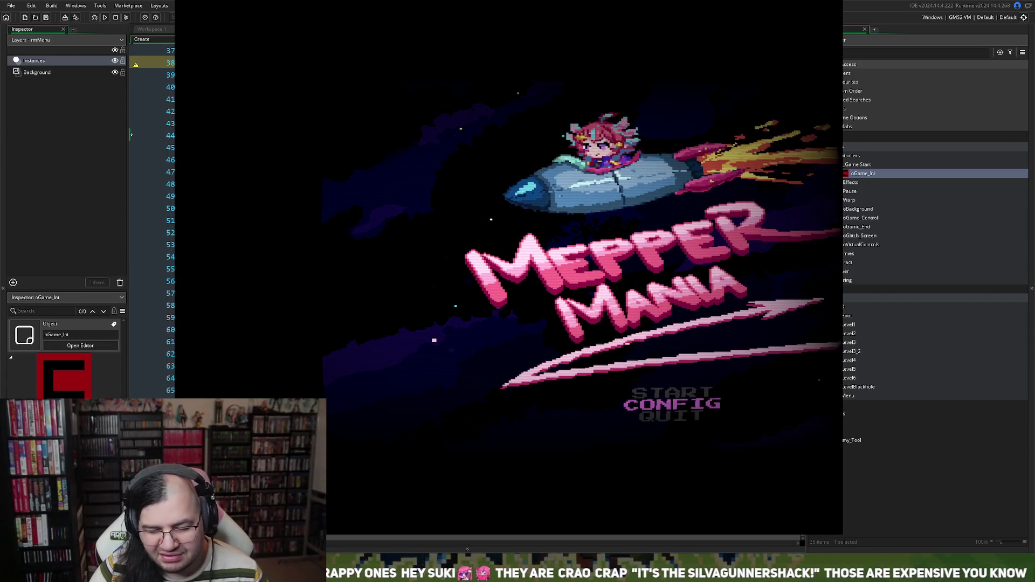
key(Return)
key(Return)
key(Down)
key(Up)
key(Return)
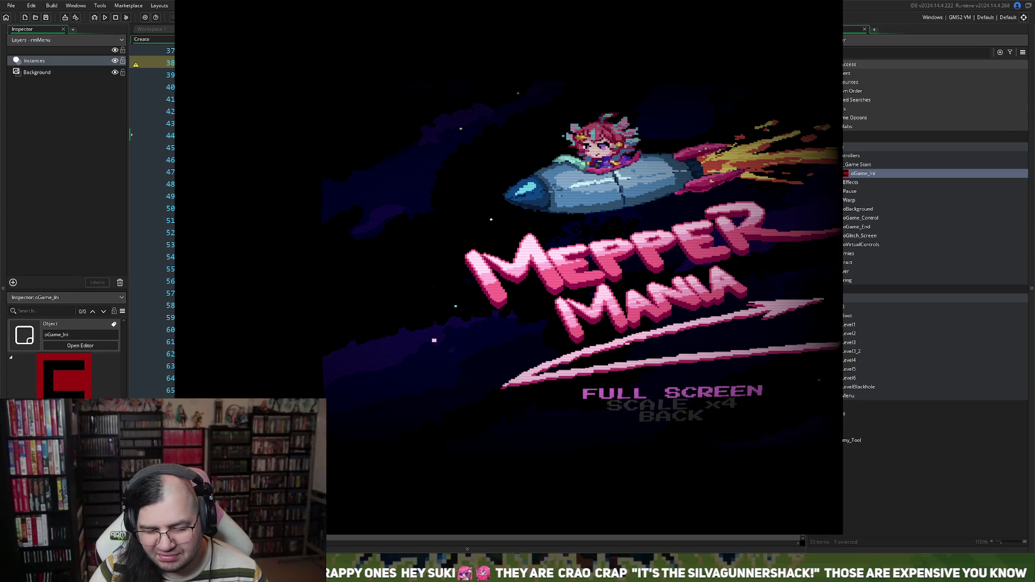
key(Down)
key(Right)
key(Left)
Toggle Full Screen, step the scale to x5 then x2, and close the game.
key(Up)
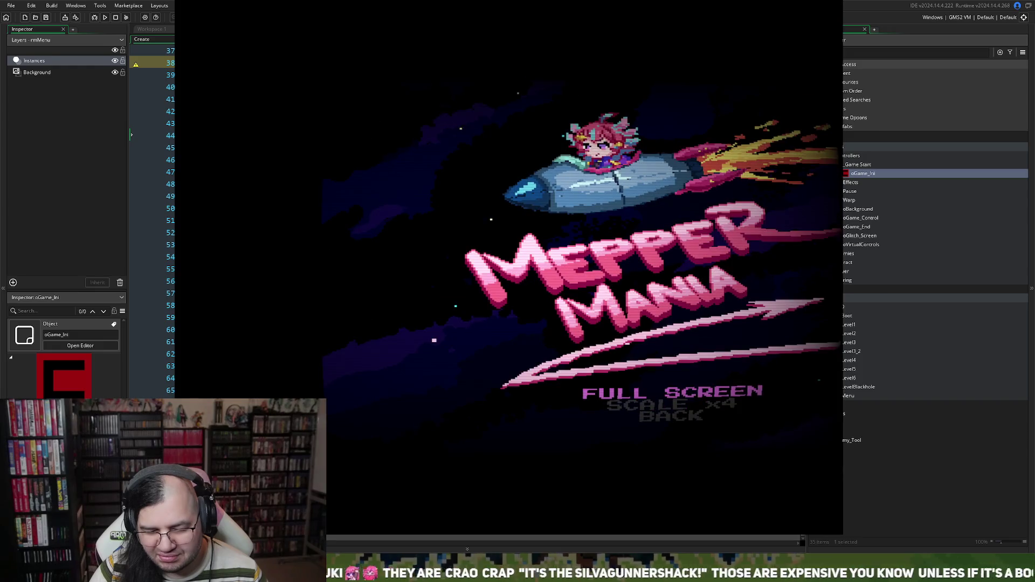
key(Return)
key(Return)
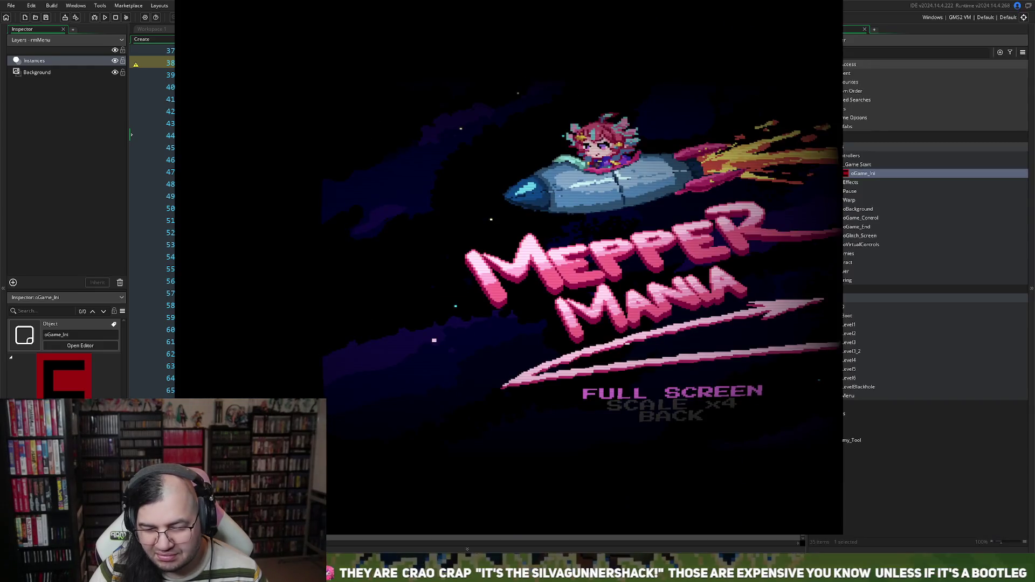
key(Down)
key(Right)
key(Left)
key(Left)
key(Left)
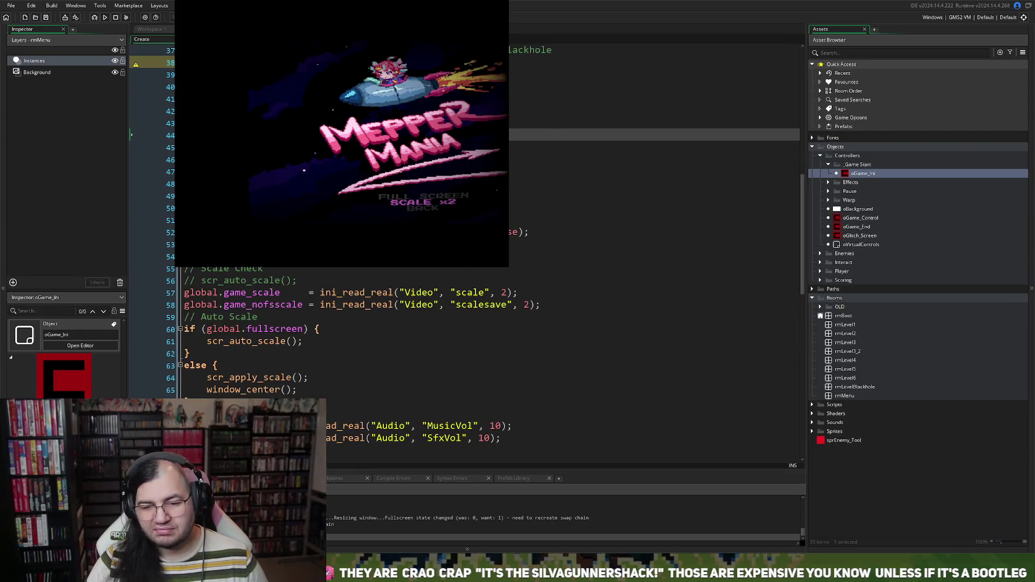
key(Escape)
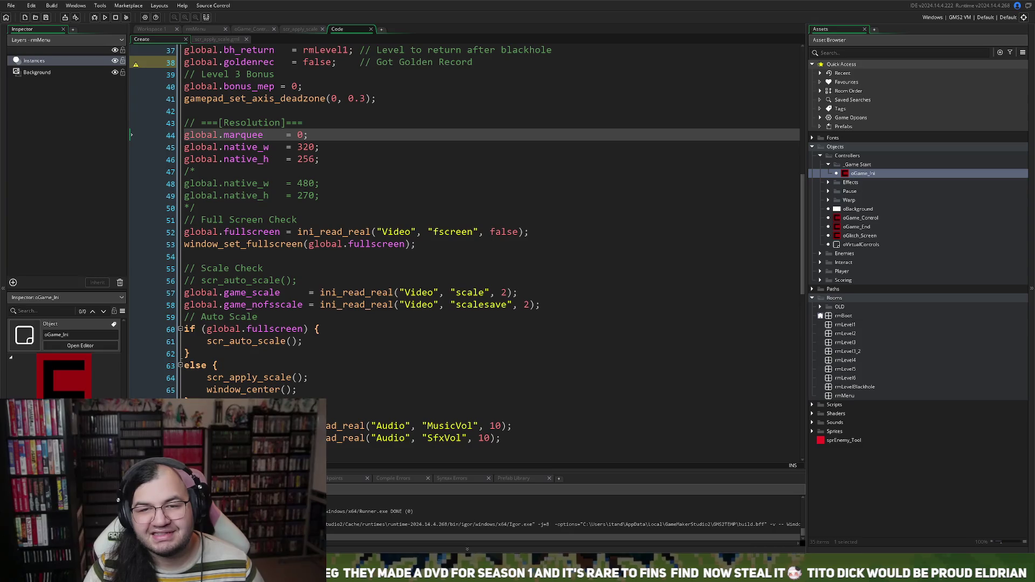
scroll(465, 254, up, 5)
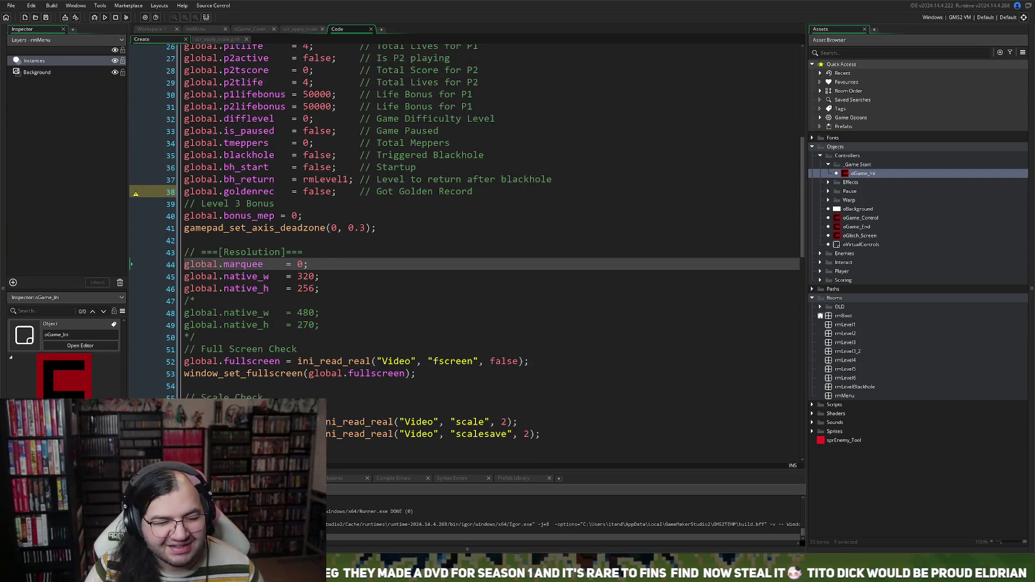
scroll(465, 253, down, 2)
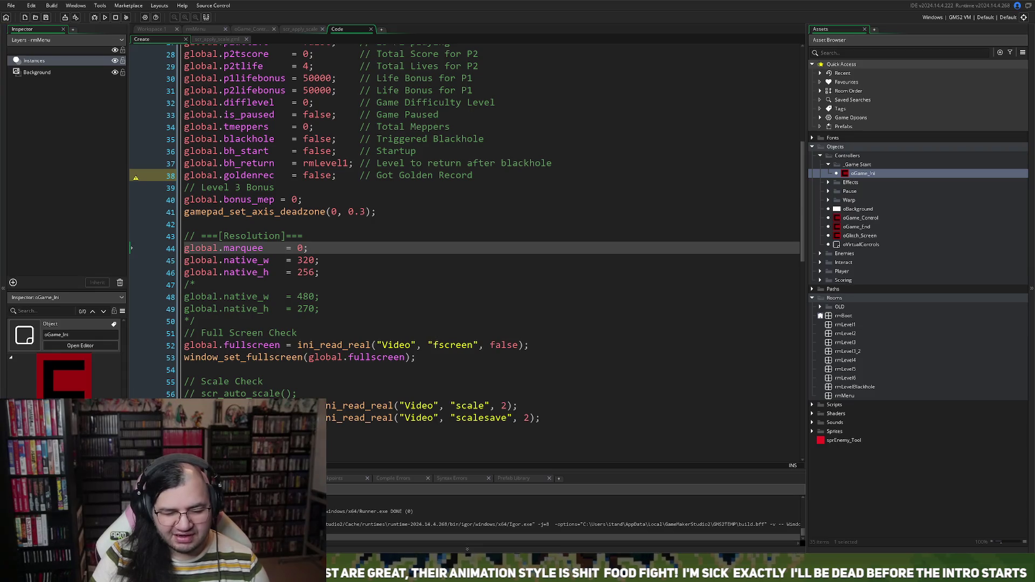
Jump from the scr_auto_scale() call on line 61 to its script definition.
scroll(464, 231, down, 3)
scroll(463, 232, down, 2)
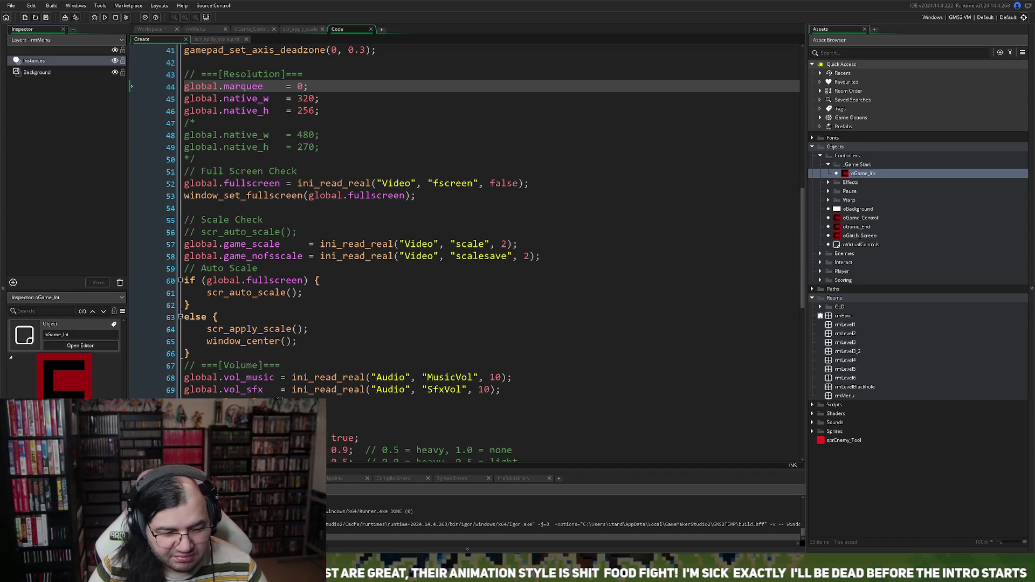
click(242, 341)
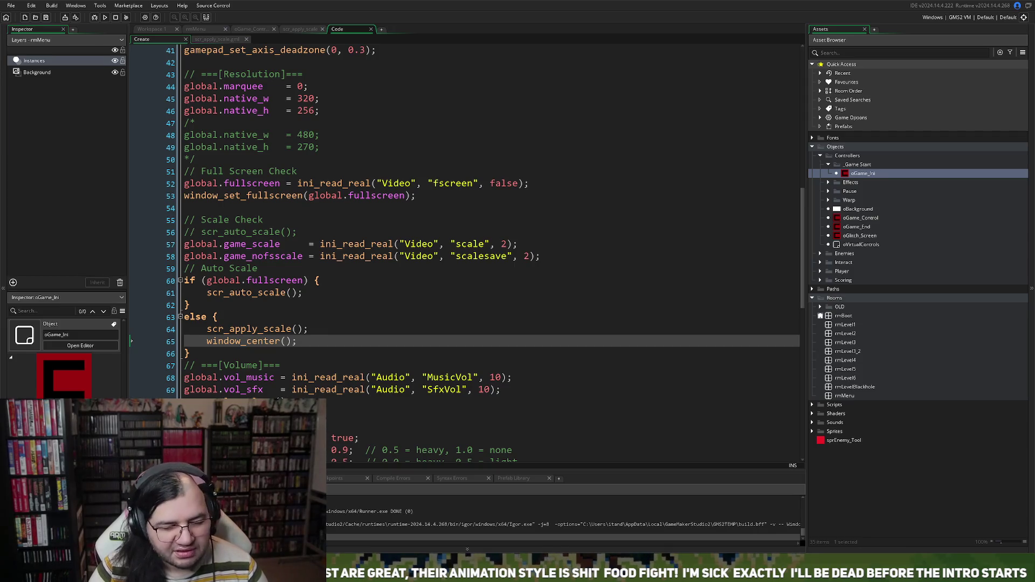
click(248, 293)
middle_click(248, 294)
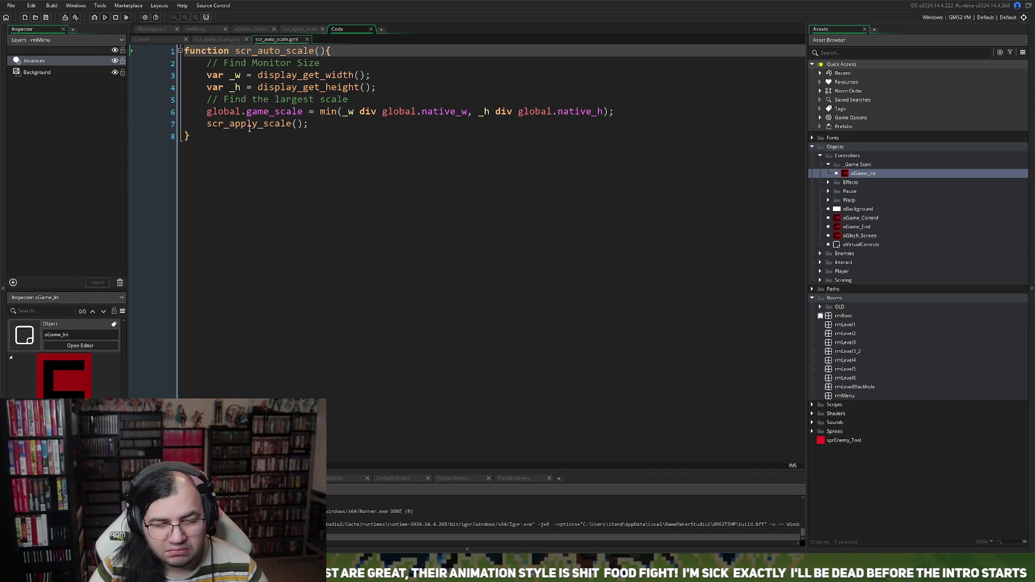
Follow scr_apply_scale() on line 7 of scr_auto_scale to that script.
click(249, 125)
click(264, 125)
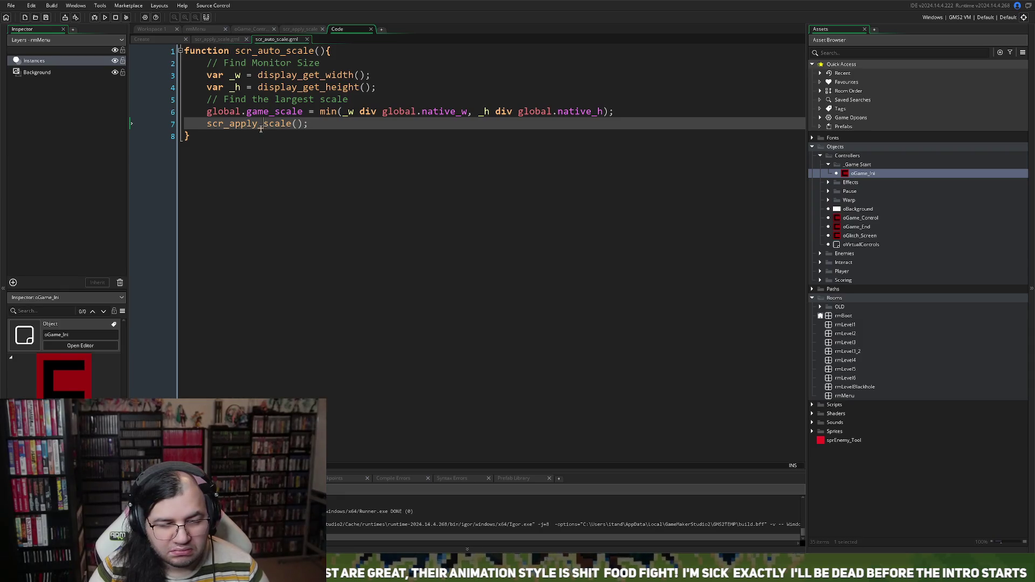
middle_click(261, 124)
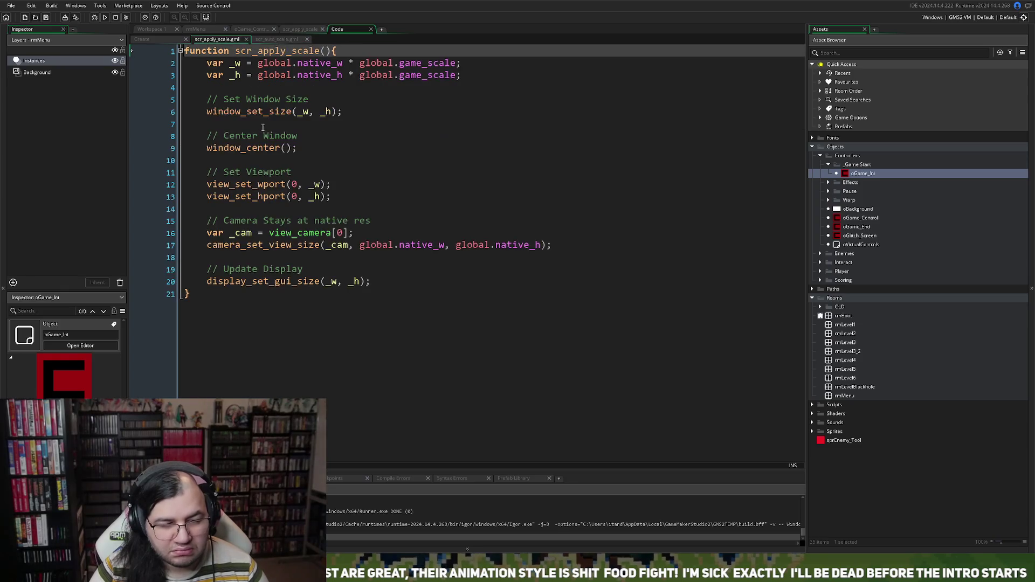
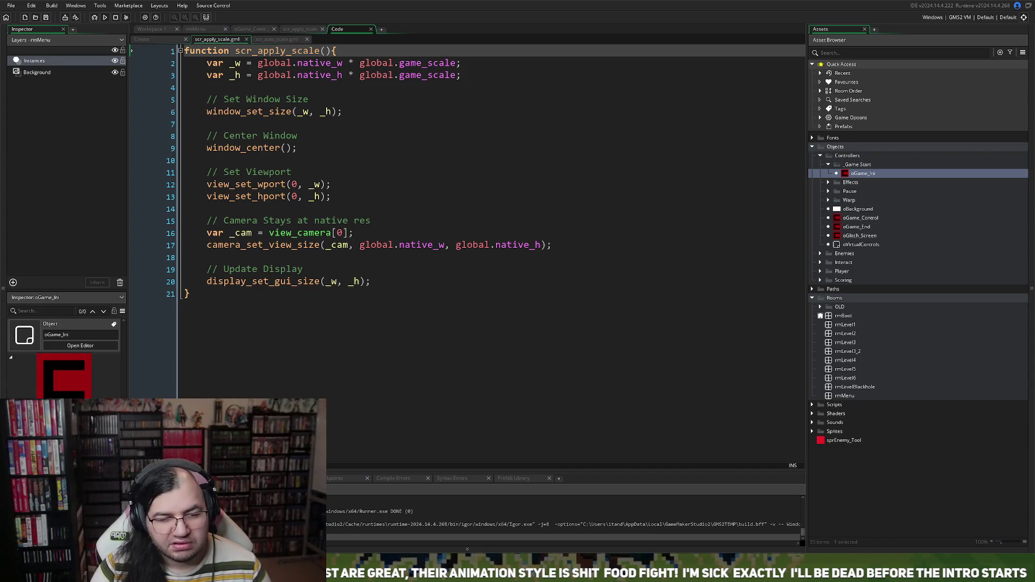
Scroll through the controller's Create event code to review the Resolution section.
click(142, 38)
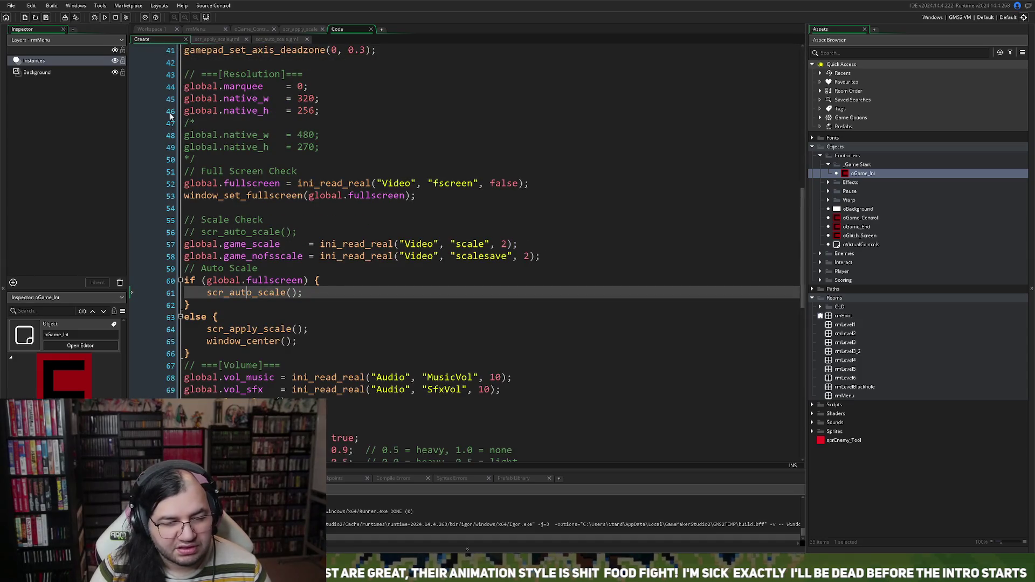
scroll(247, 229, down, 1)
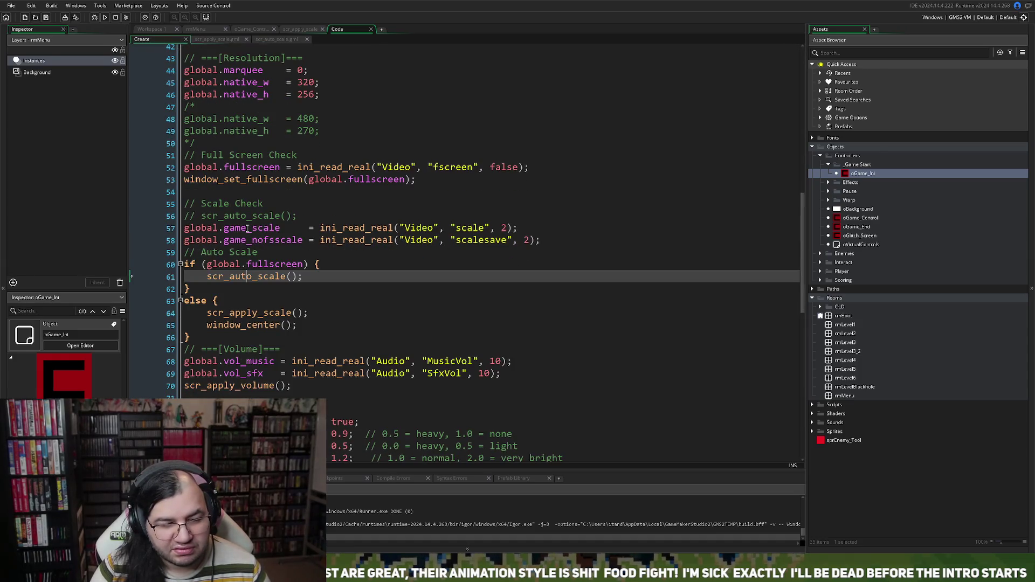
scroll(245, 229, down, 3)
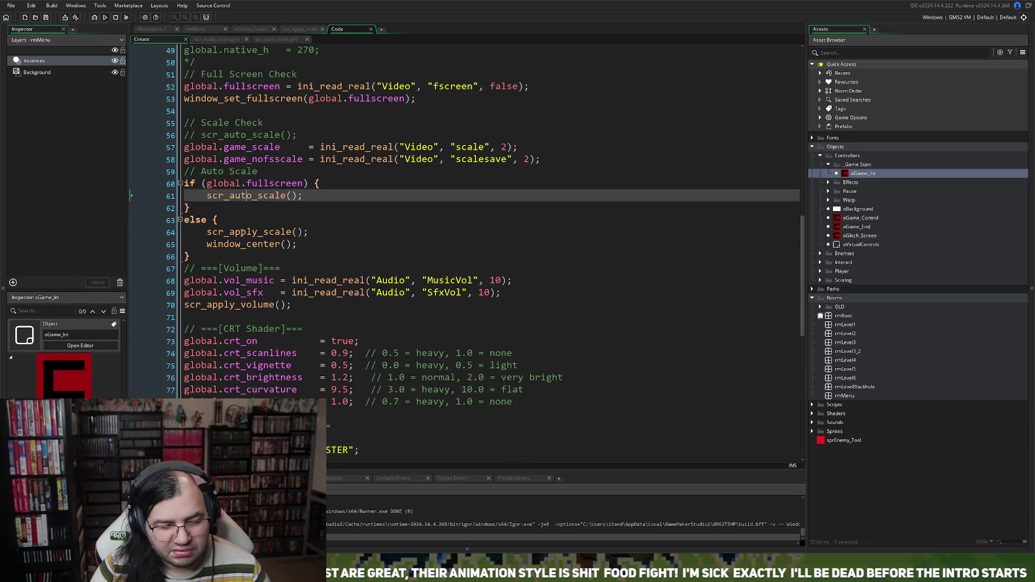
scroll(242, 231, up, 5)
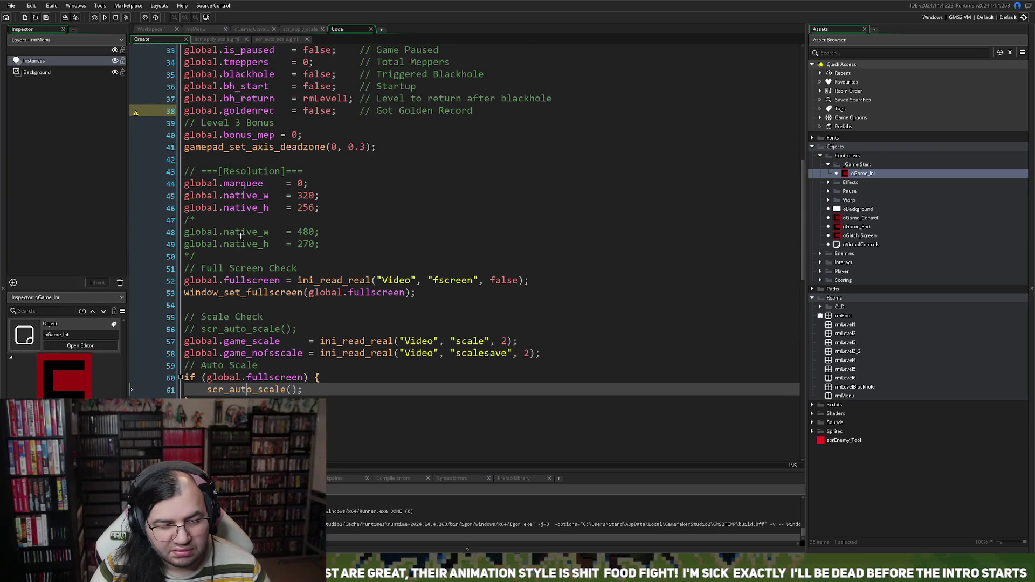
scroll(241, 235, up, 1)
scroll(241, 238, down, 1)
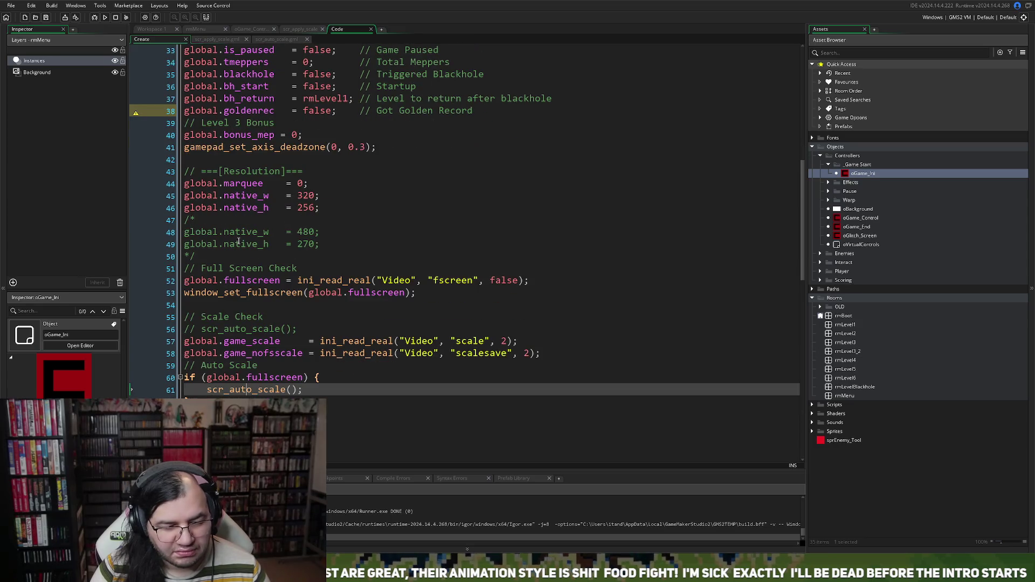
scroll(238, 241, down, 1)
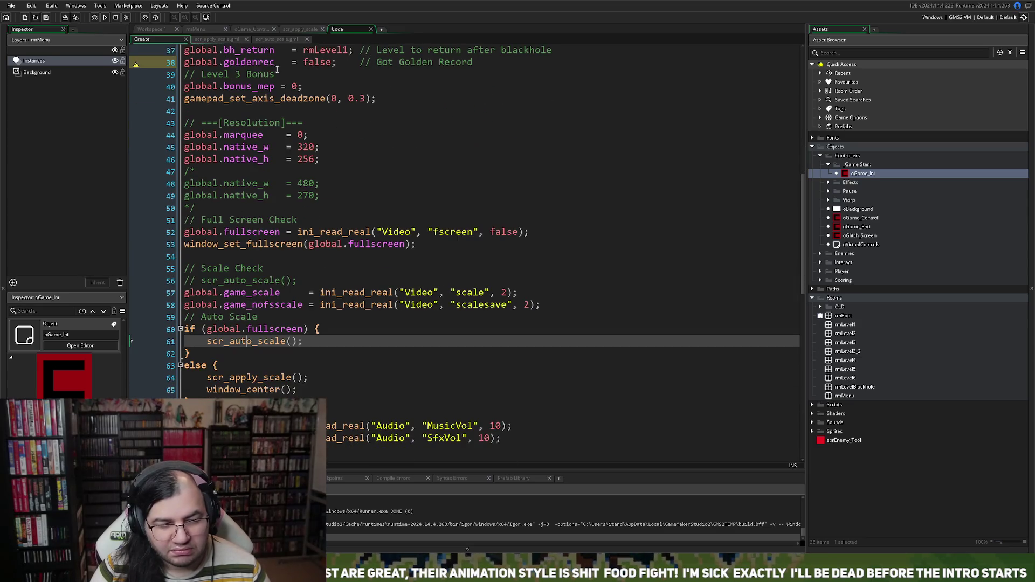
Glance at the scr_auto_scale script, then bring up the scr_apply_scale script.
click(273, 40)
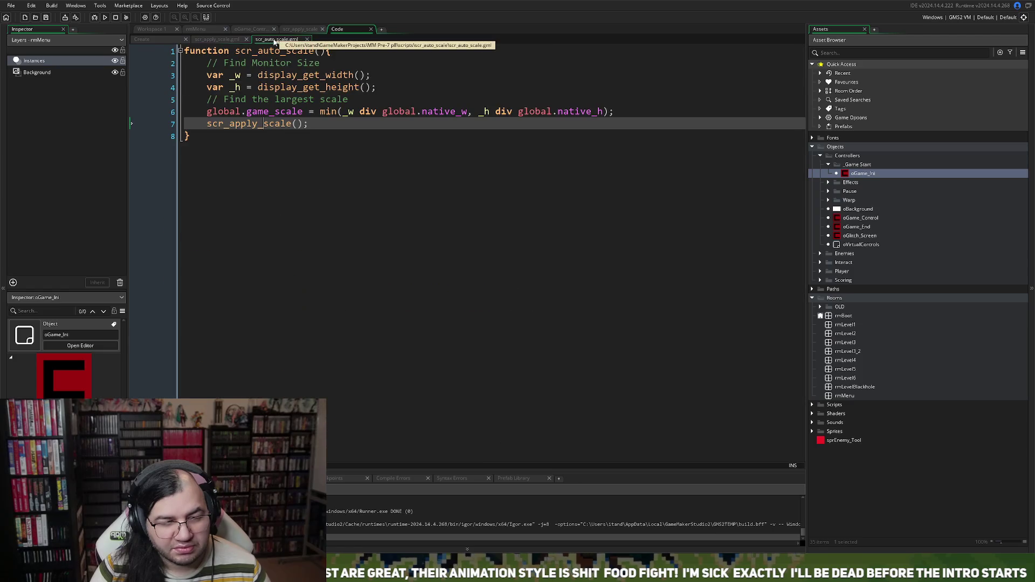
click(221, 40)
click(173, 40)
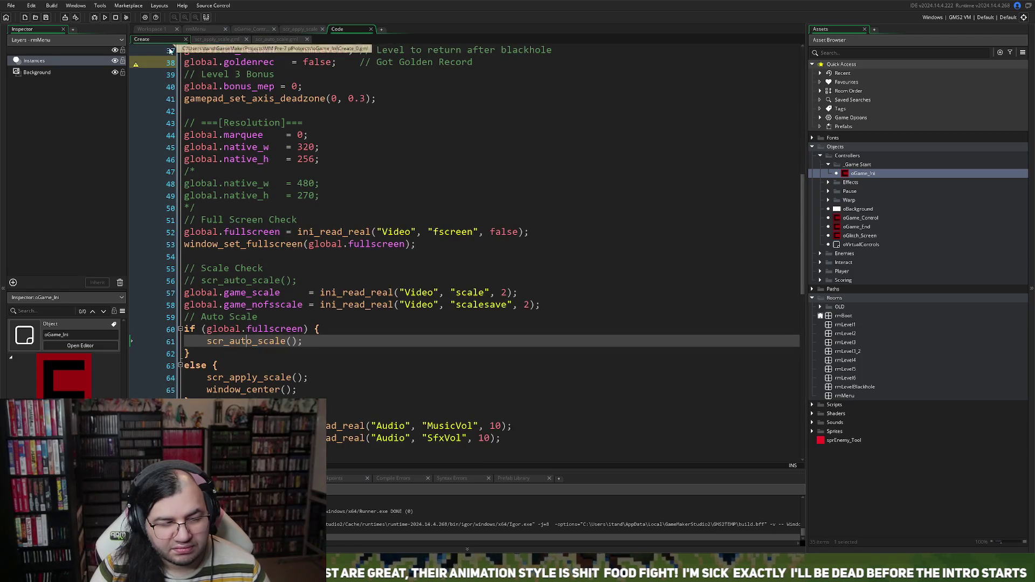
click(205, 41)
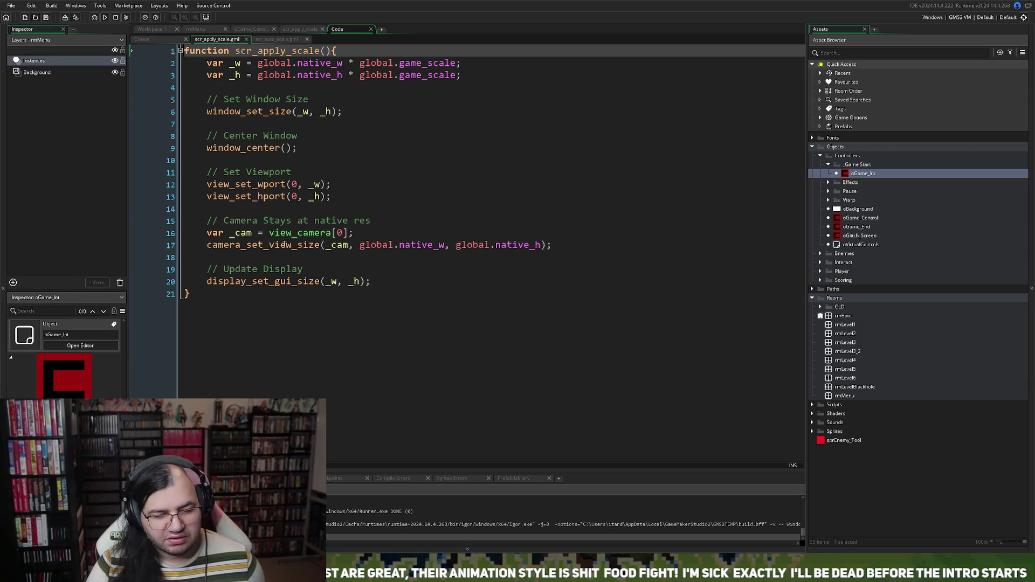
Place the cursor at the end of the camera_set_view_size line (line 17).
click(255, 246)
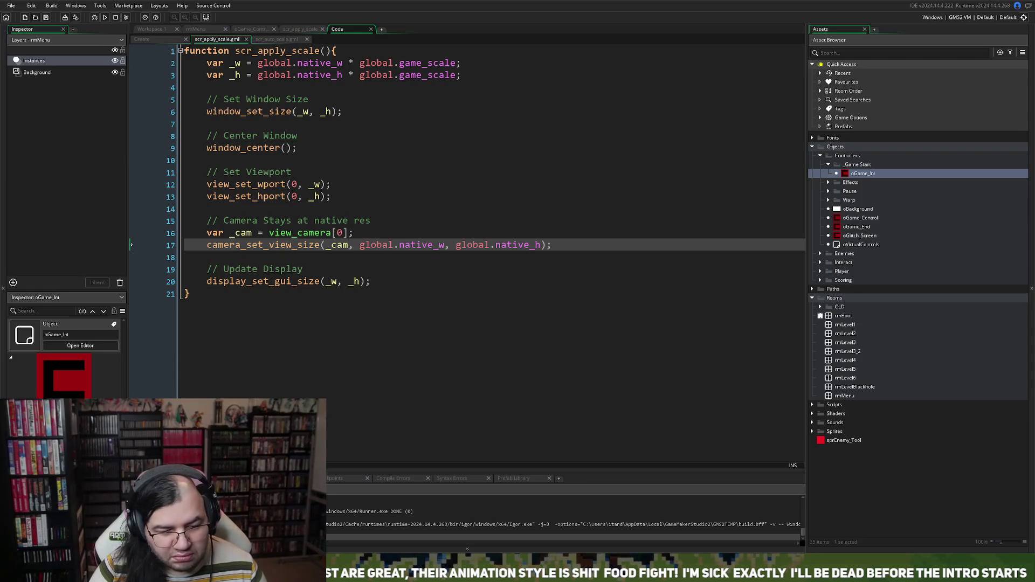
Insert camera_set_view_pos(_cam, 80, 0); on a new line below camera_set_view_size.
key(Down)
key(Return)
key(Up)
text(cam)
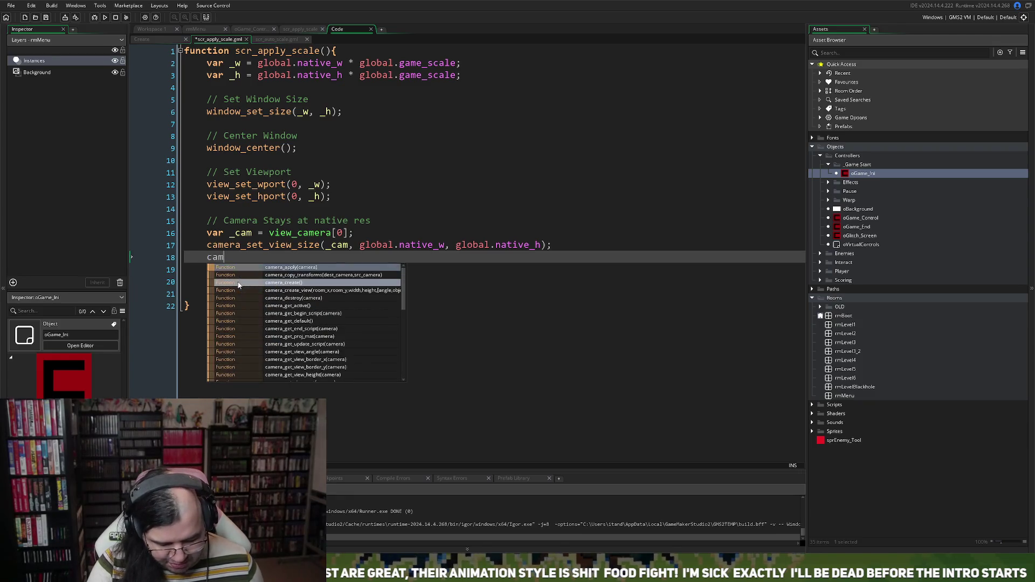
text(era_set)
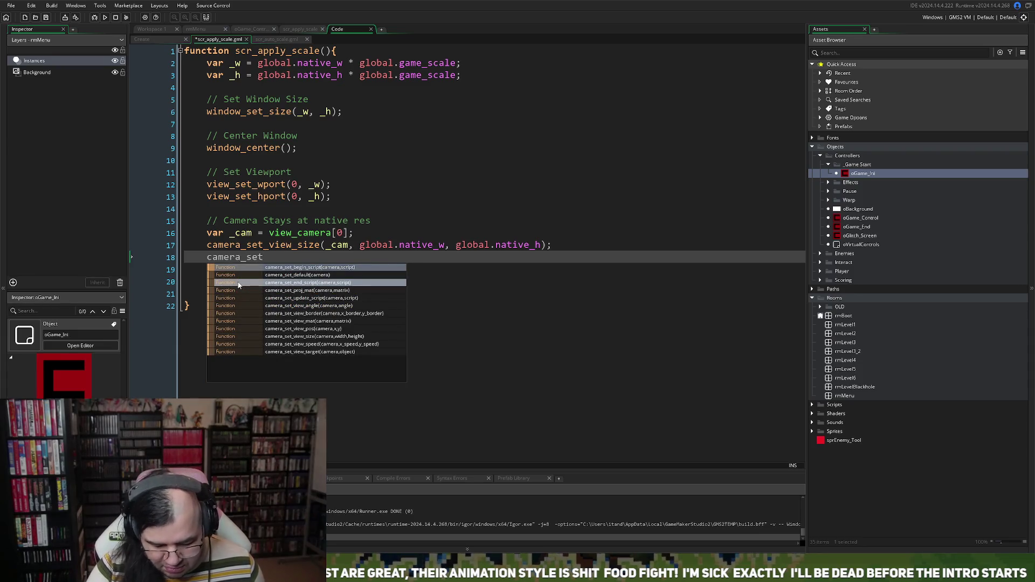
text(_v)
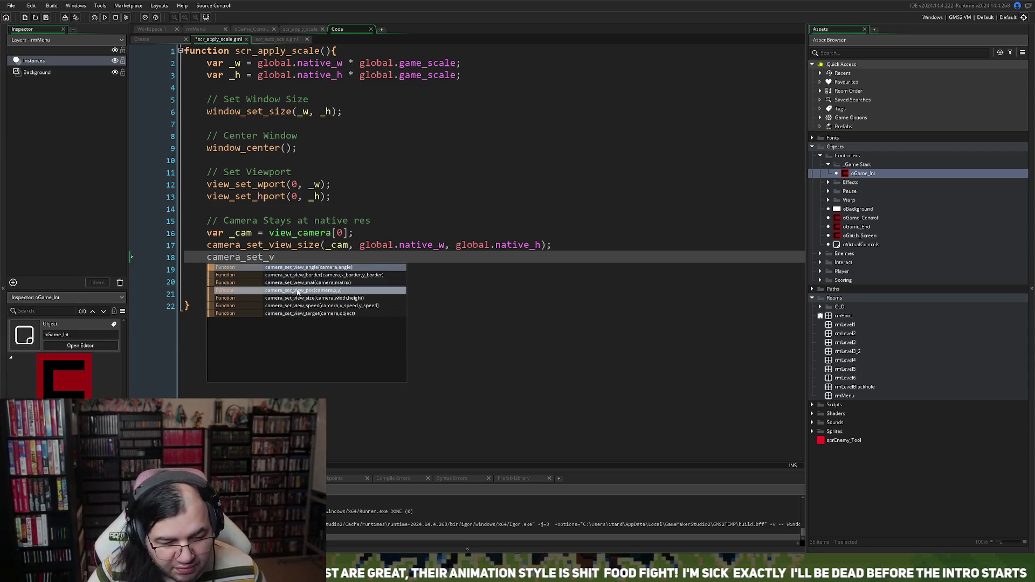
click(317, 293)
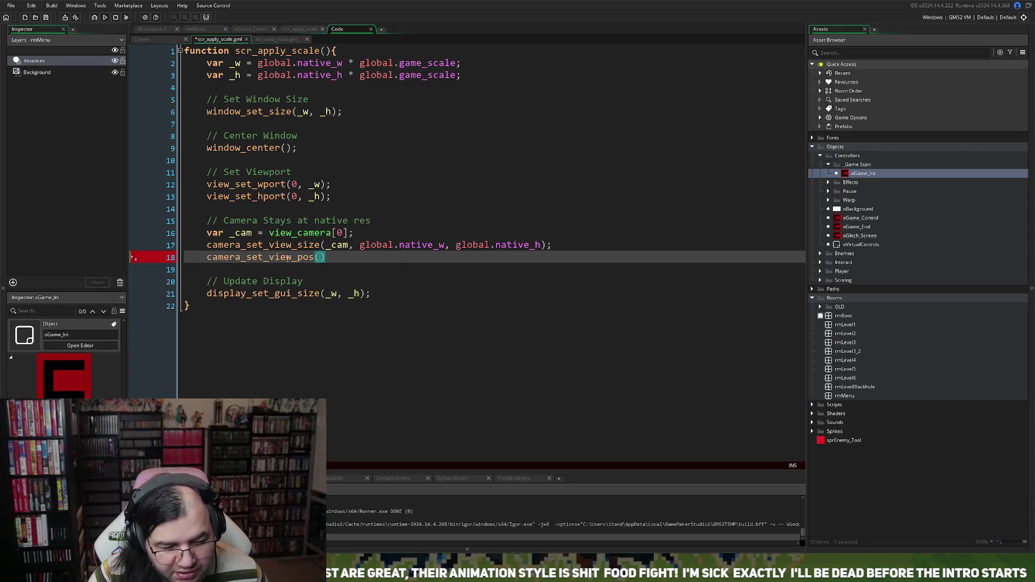
double_click(247, 235)
key(ctrl+c)
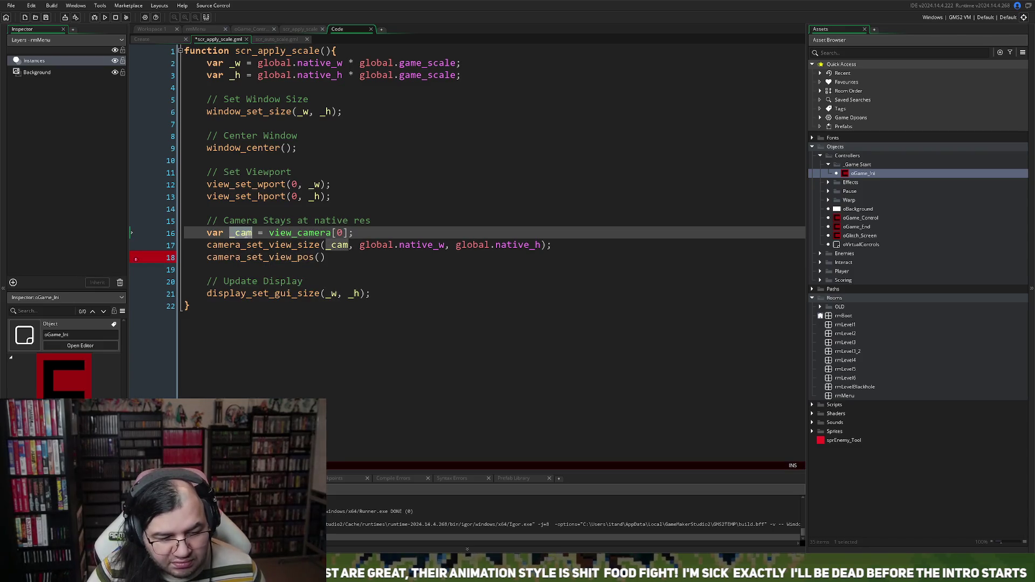
click(324, 258)
key(ctrl+v)
text(, 80, 0))
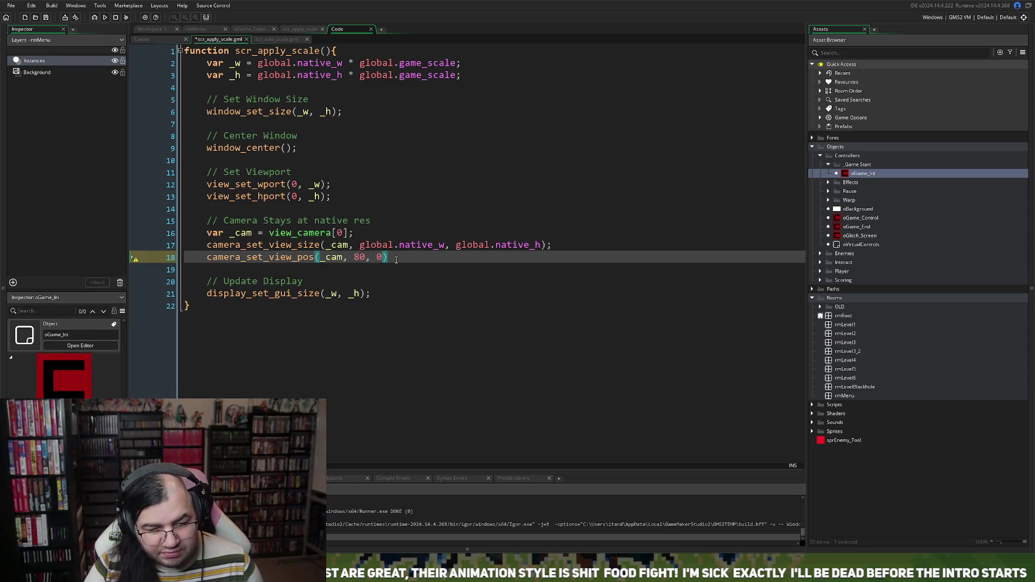
text(;)
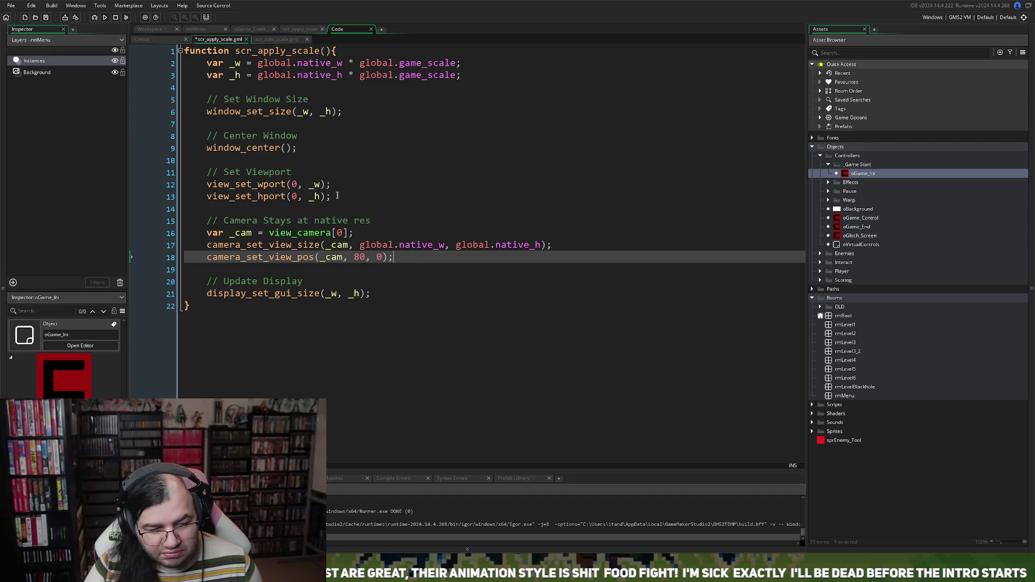
Copy the two viewport lines above the originals and open an if (global.marquee == 0) { block.
drag(334, 196, 201, 187)
key(ctrl+c)
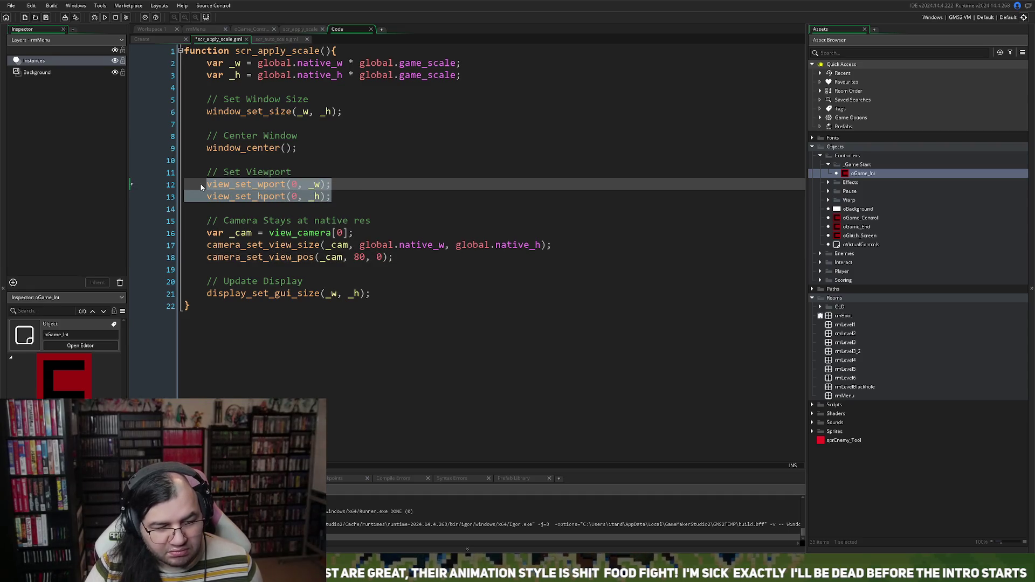
click(211, 184)
key(Return)
key(Return)
key(ctrl+v)
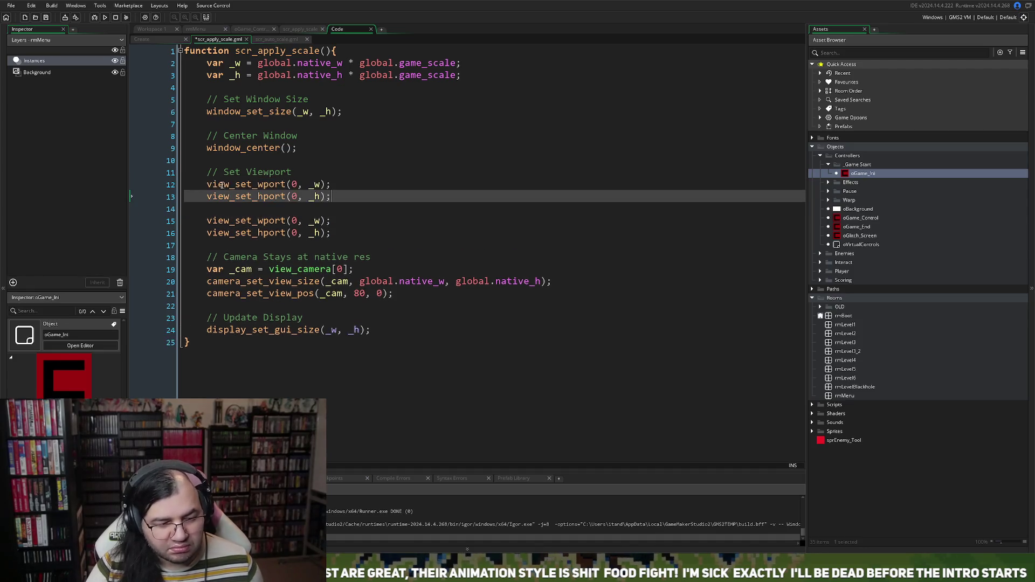
text(i)
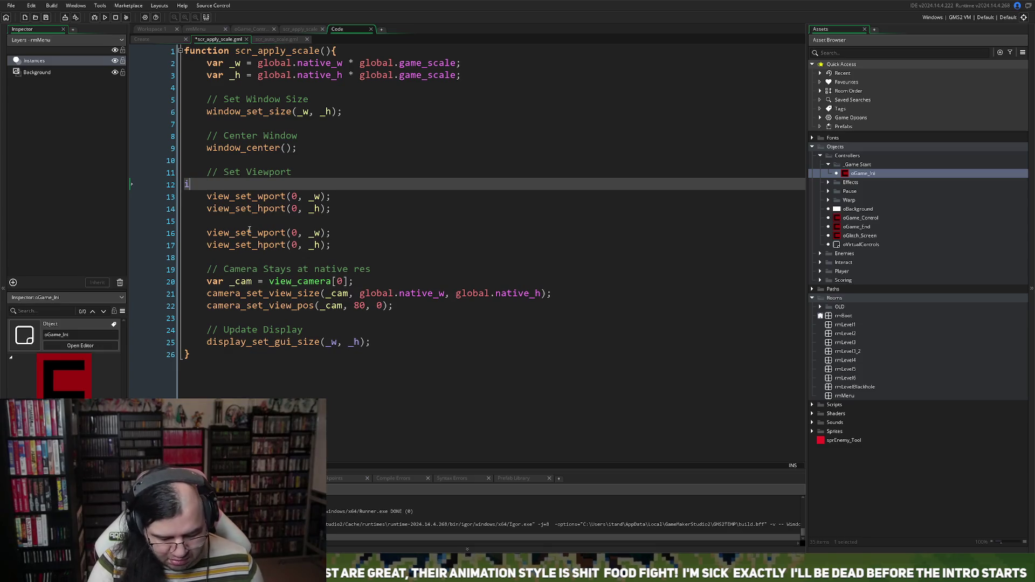
key(ctrl+z)
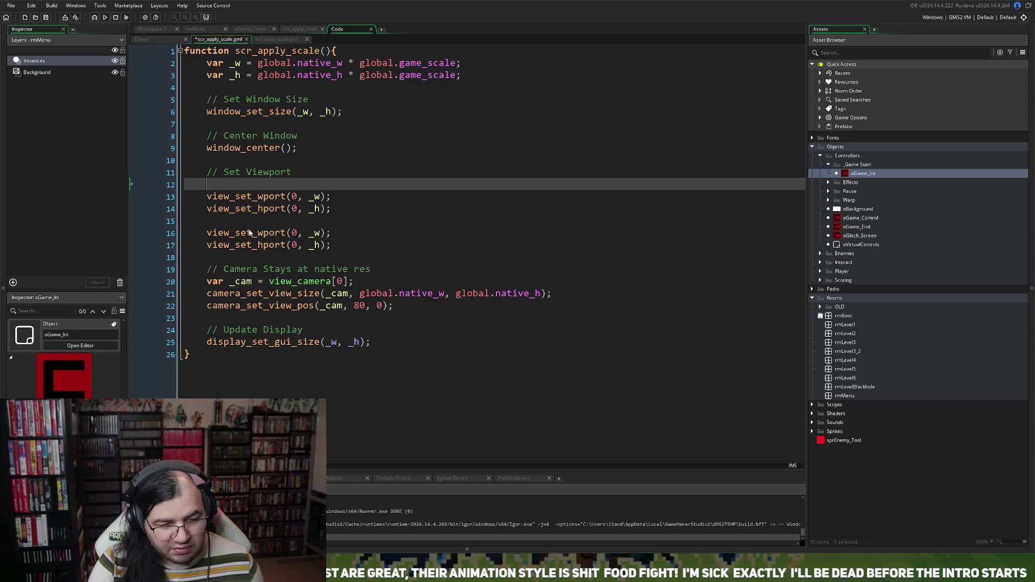
text(if ()
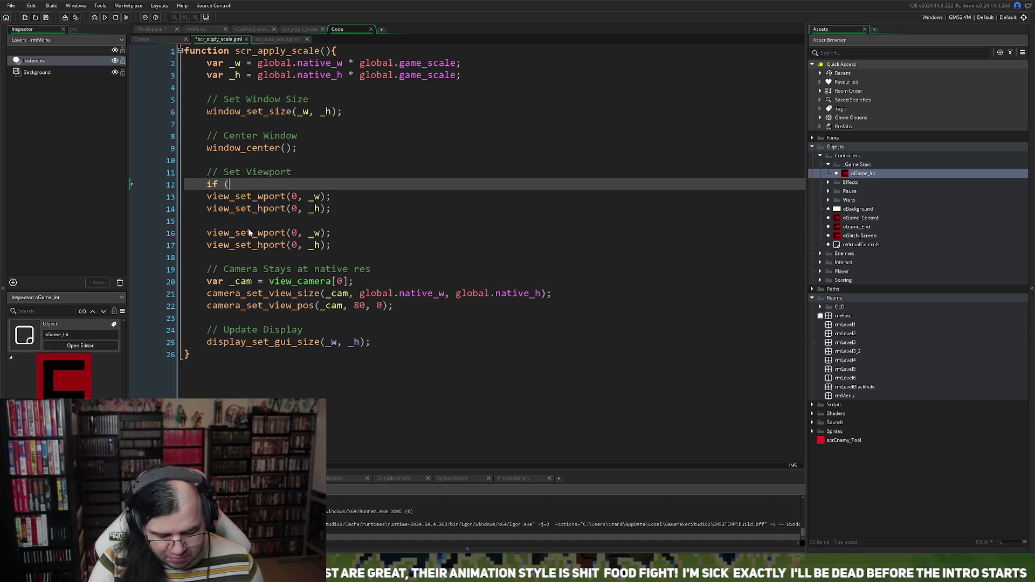
text(marque)
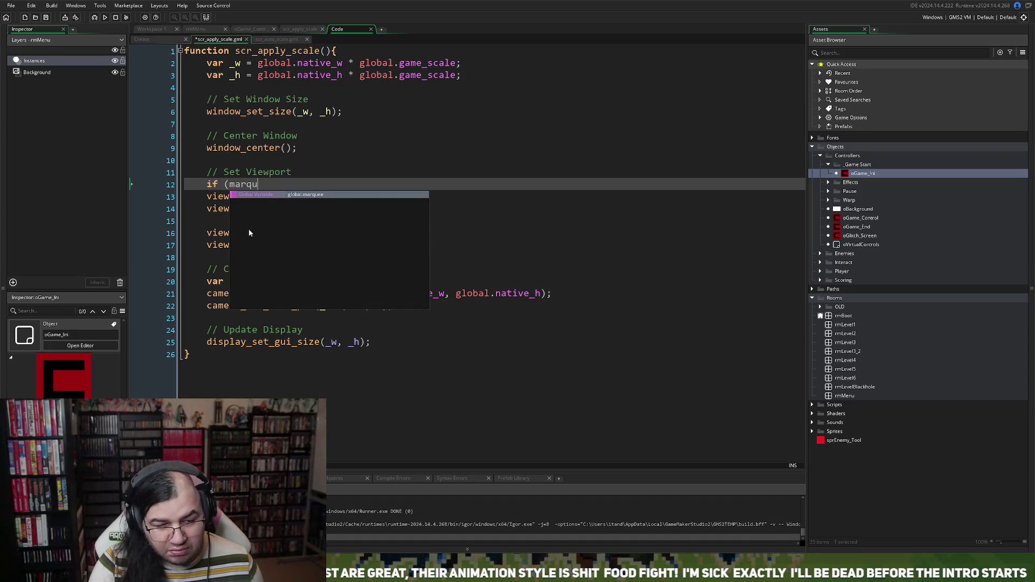
key(Return)
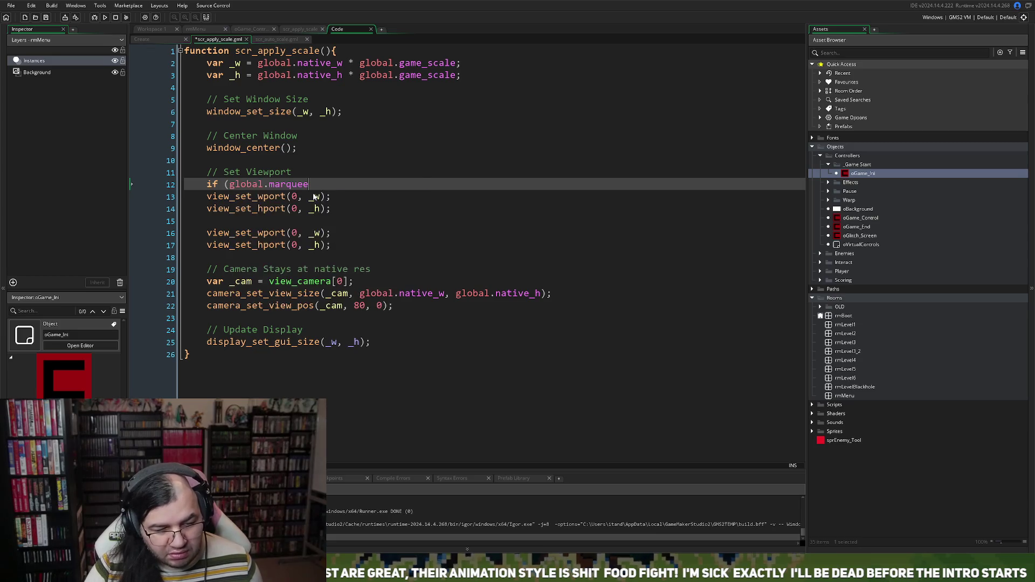
text( == 0)
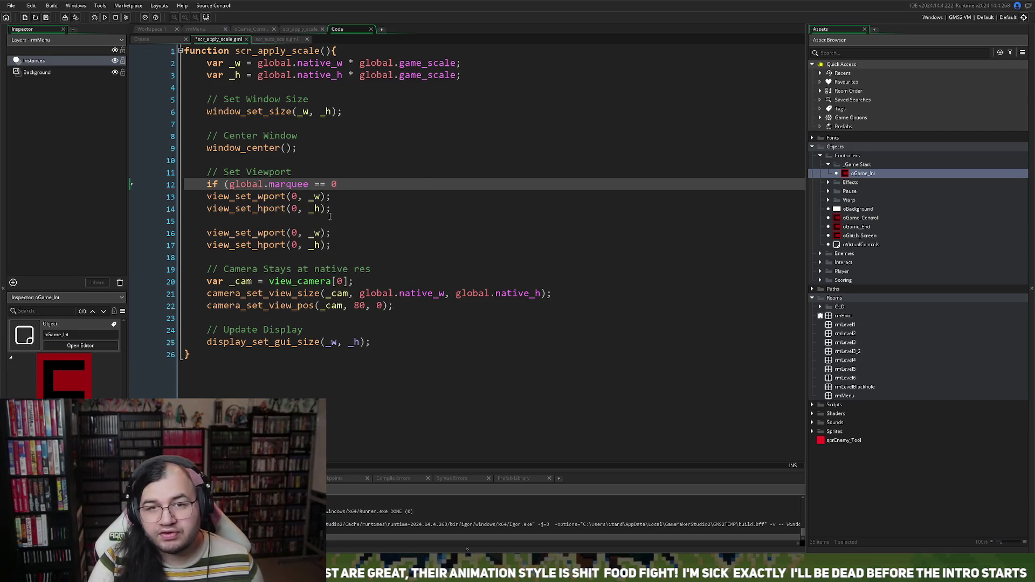
text() {)
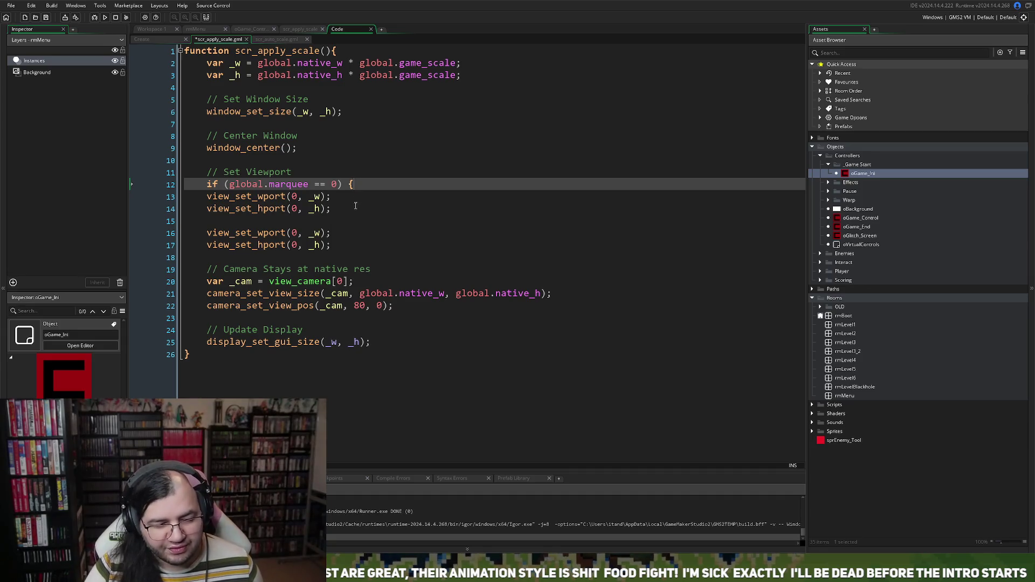
Indent the copied lines, close the if block, and change its view_set_wport offset to 80.
drag(332, 208, 207, 197)
key(Tab)
click(245, 217)
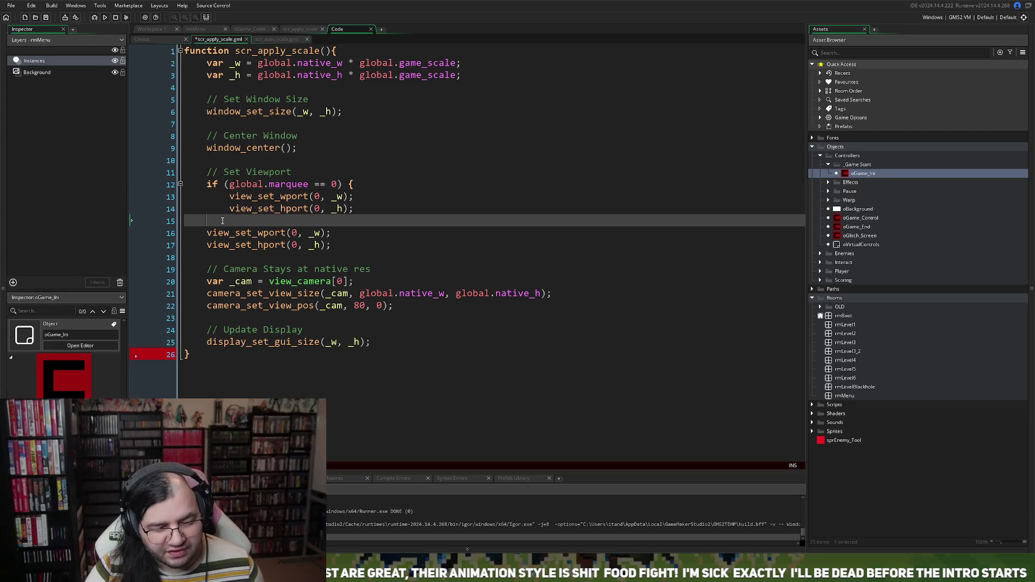
text(})
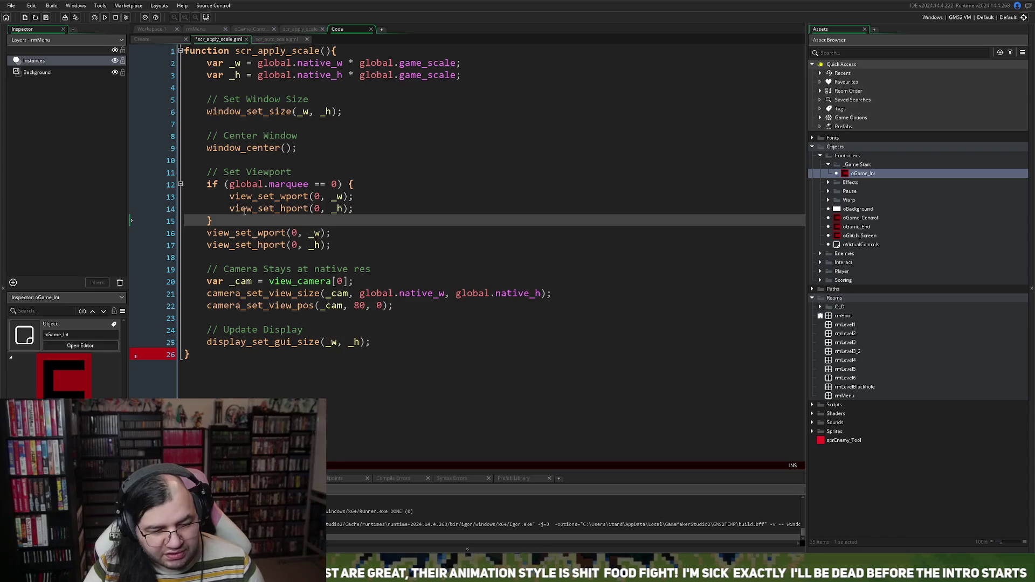
double_click(316, 196)
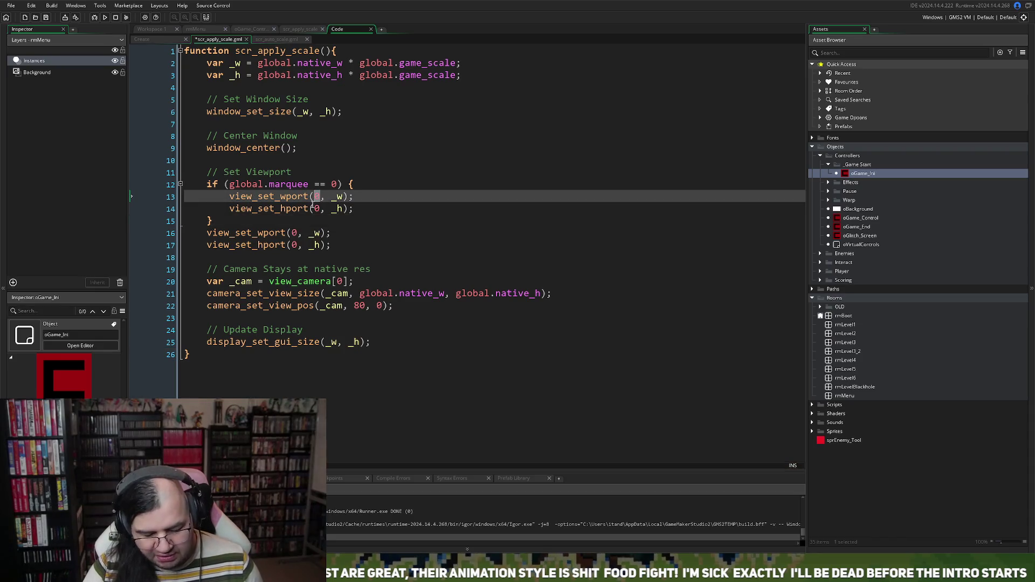
text(80)
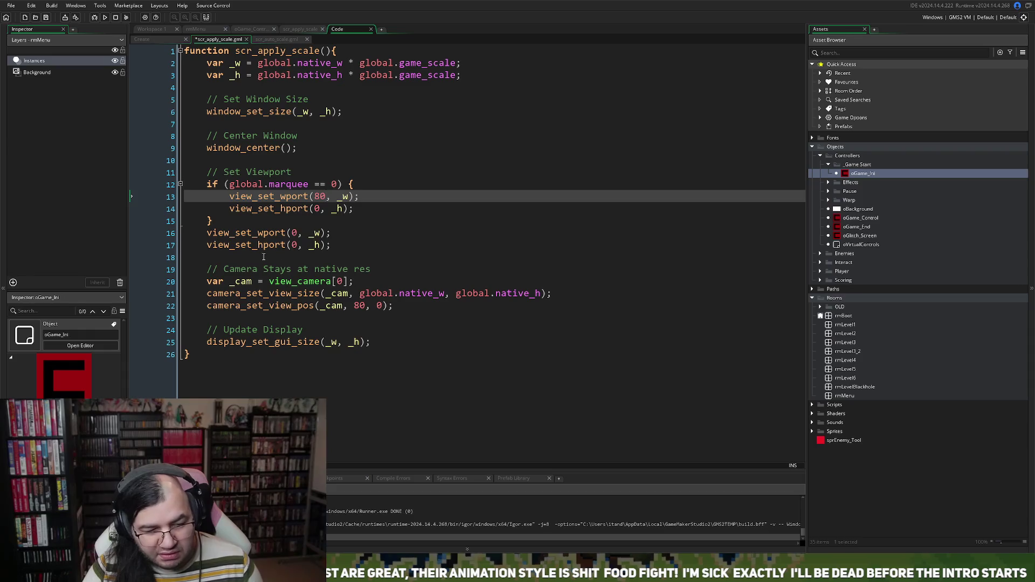
Wrap the original two viewport lines in an else { } block, then save and run the game.
click(236, 222)
key(Return)
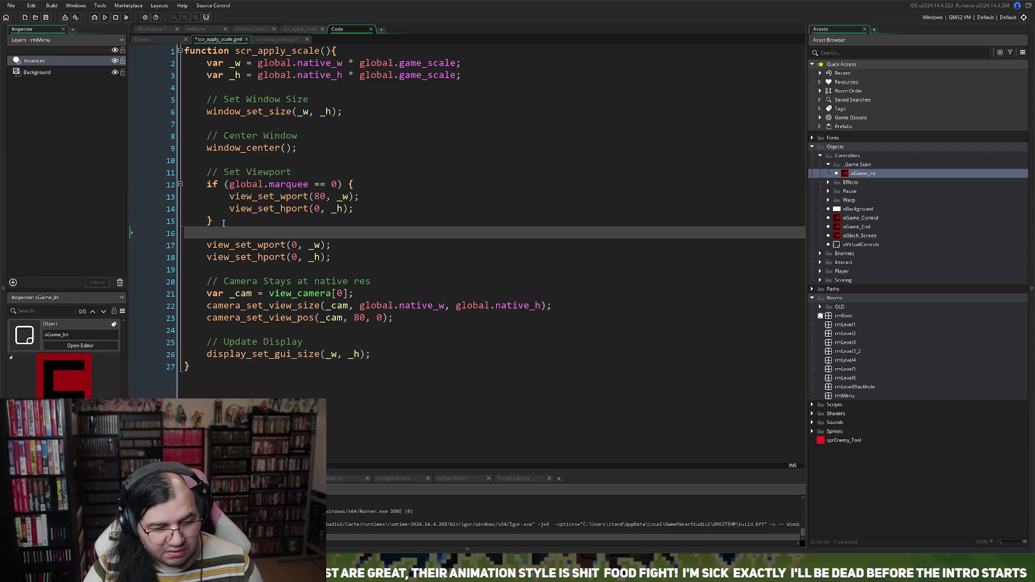
text(else {)
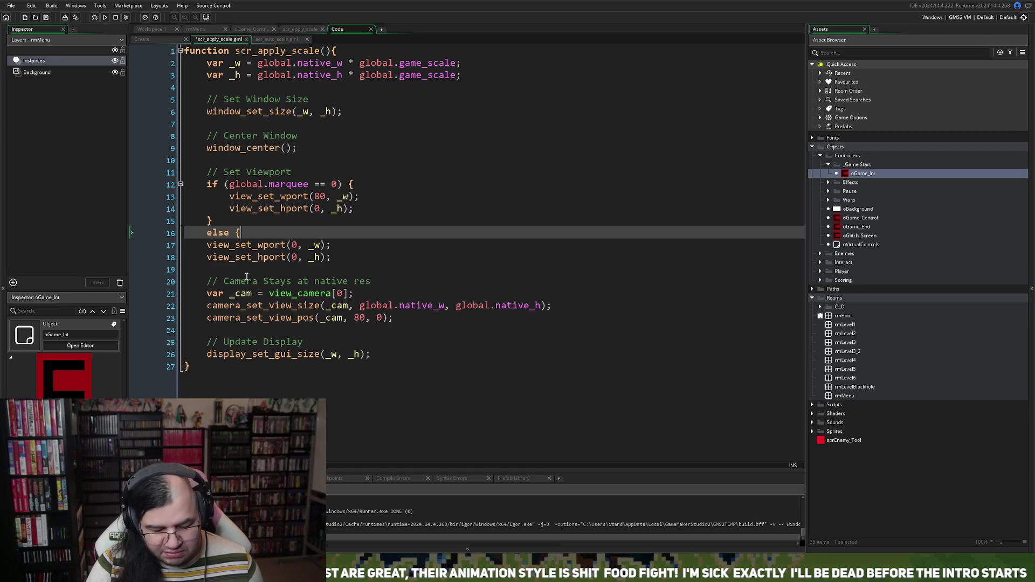
drag(332, 258, 210, 246)
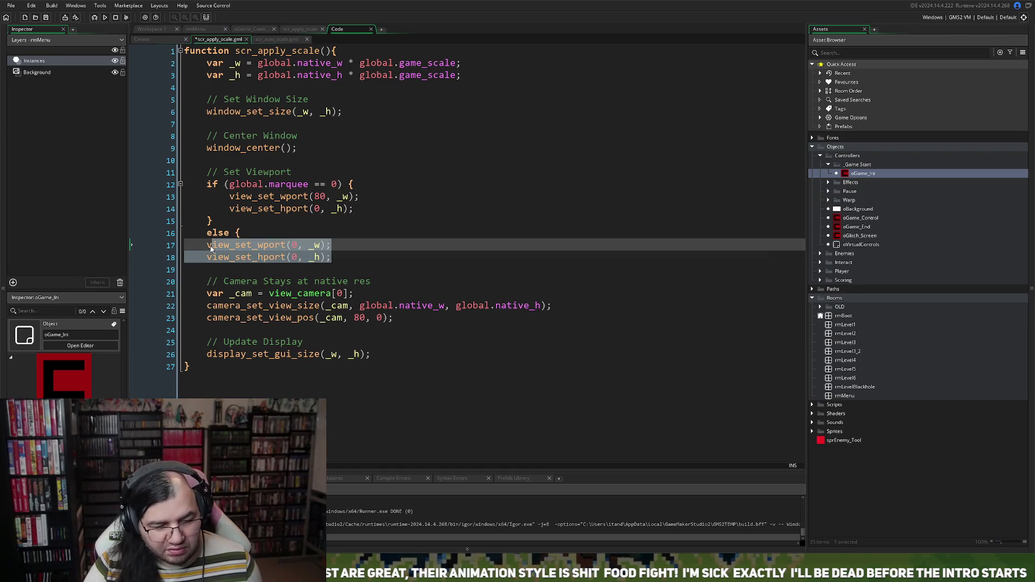
key(Tab)
click(359, 261)
key(Return)
key(BackSpace)
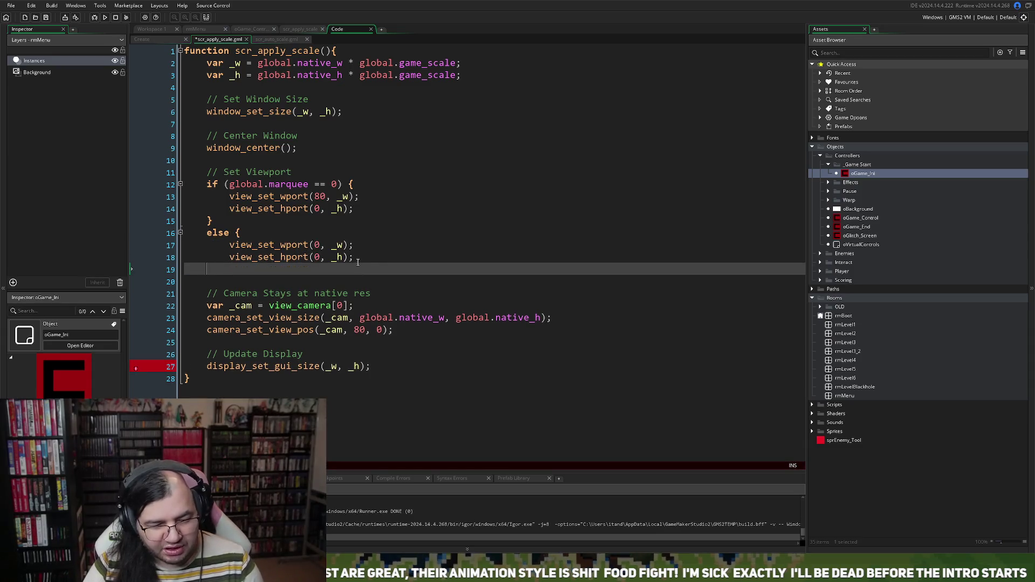
text(})
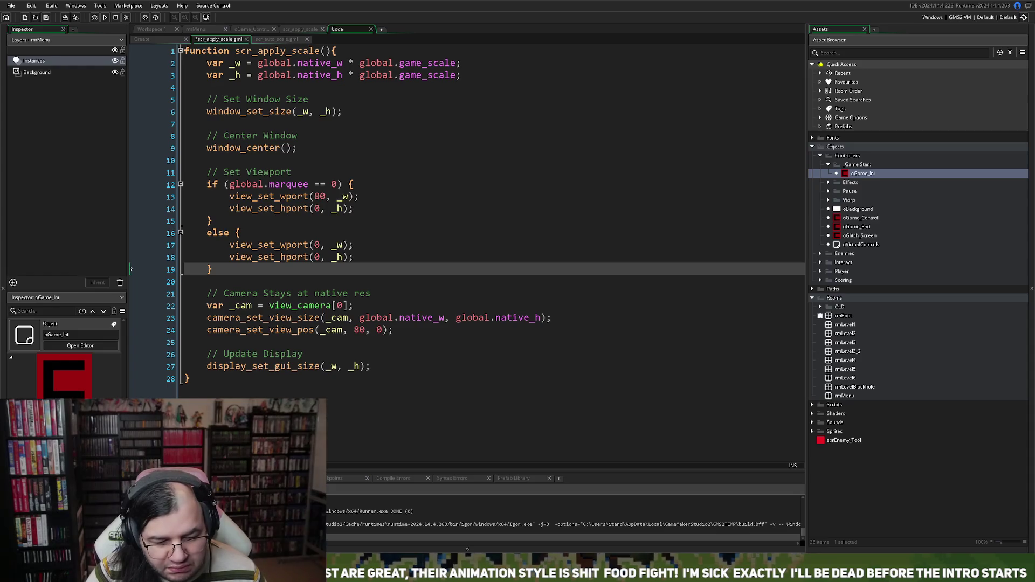
click(381, 329)
click(105, 18)
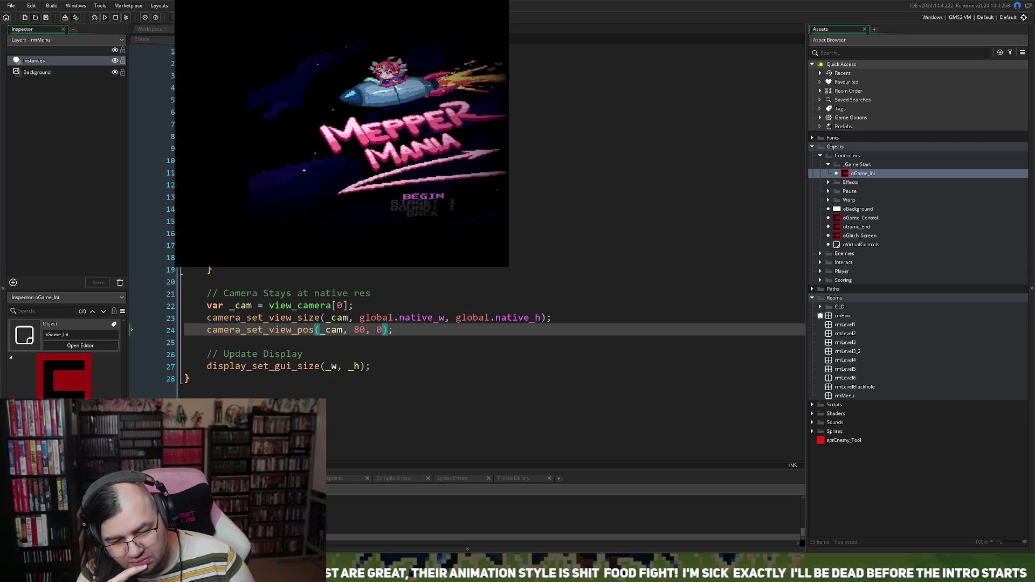
In the game's resolution options, cycle the window scale up and back to x1, then close it.
key(Return)
key(Return)
key(Return)
key(Right)
key(Right)
key(Right)
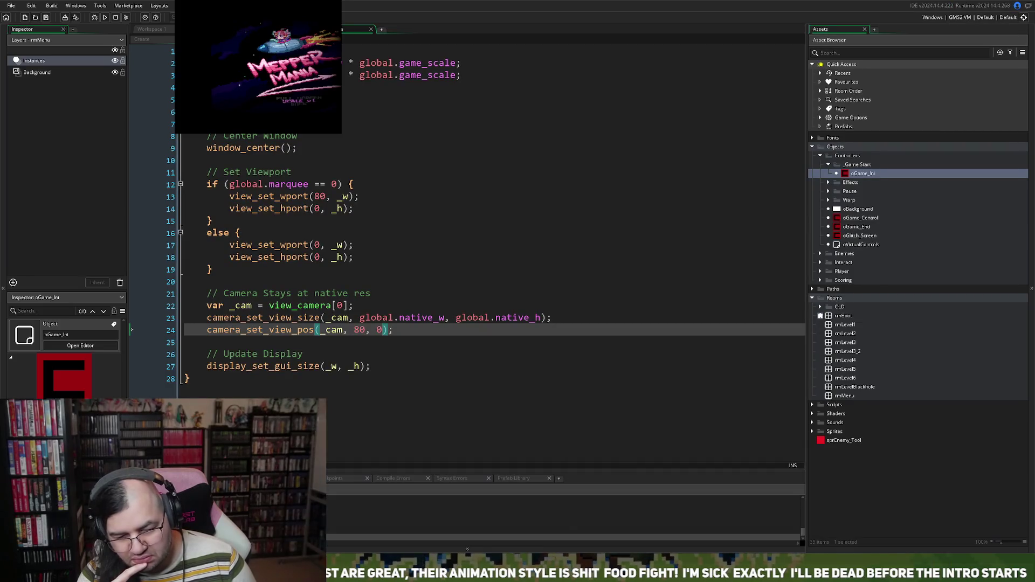
key(Right)
key(Right)
key(Right)
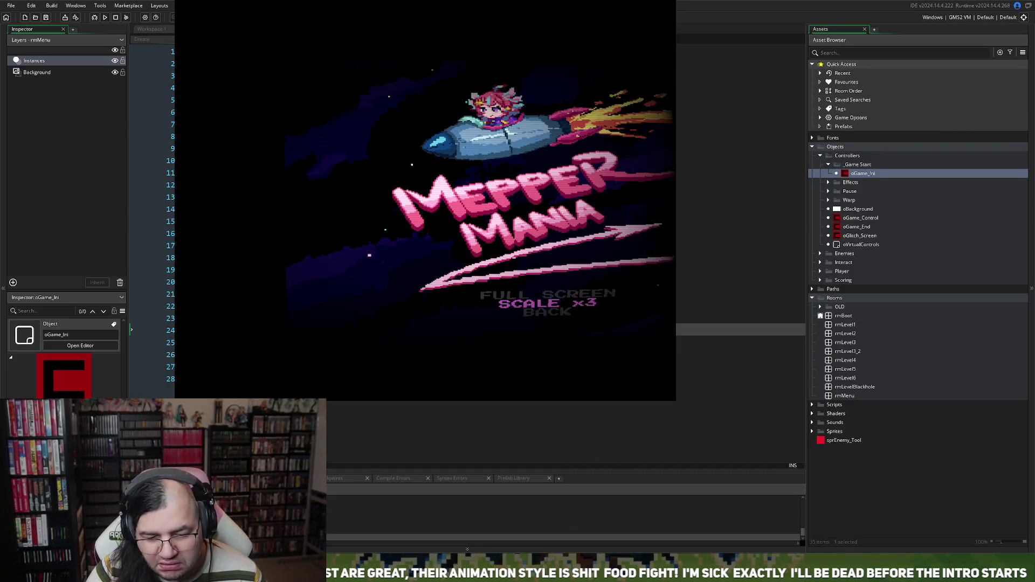
key(Right)
key(Right)
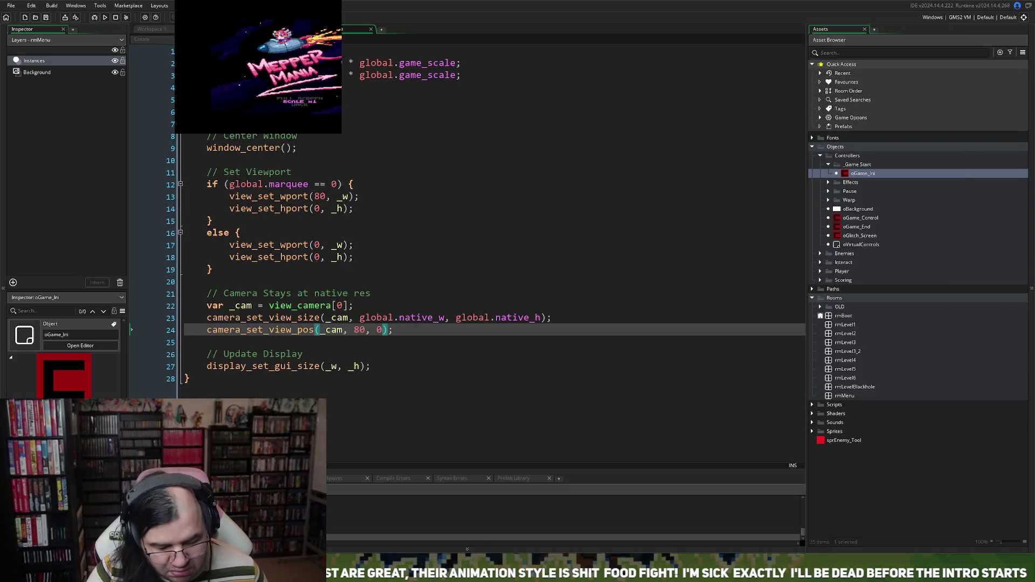
key(Escape)
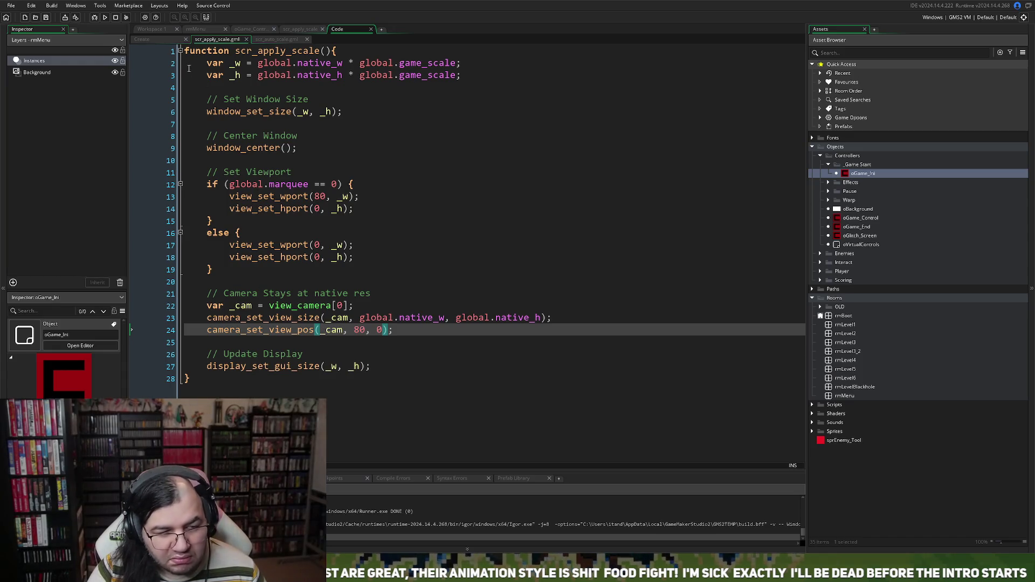
click(152, 43)
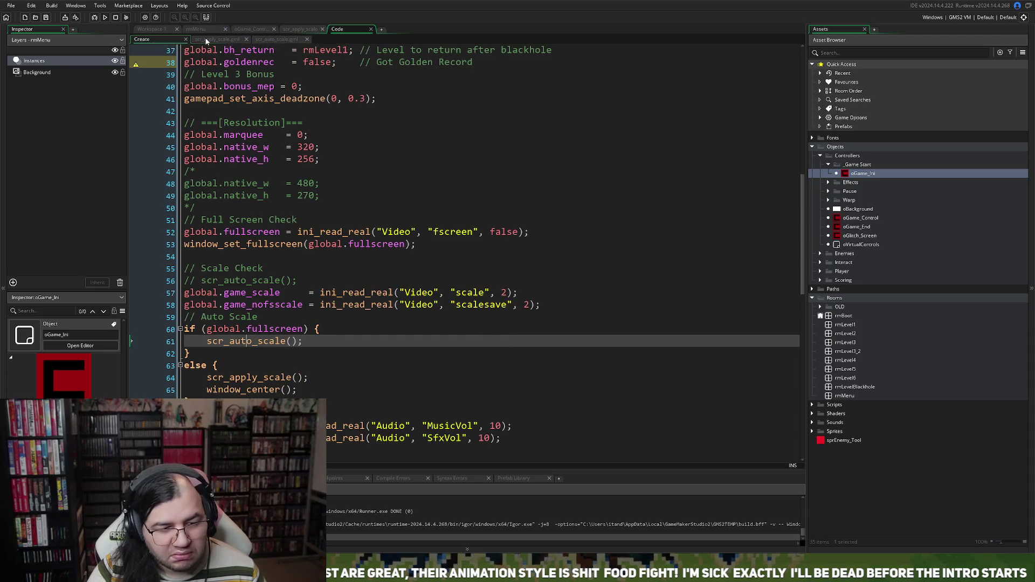
Comment out the camera_set_view_pos line with // and run the game again.
click(217, 40)
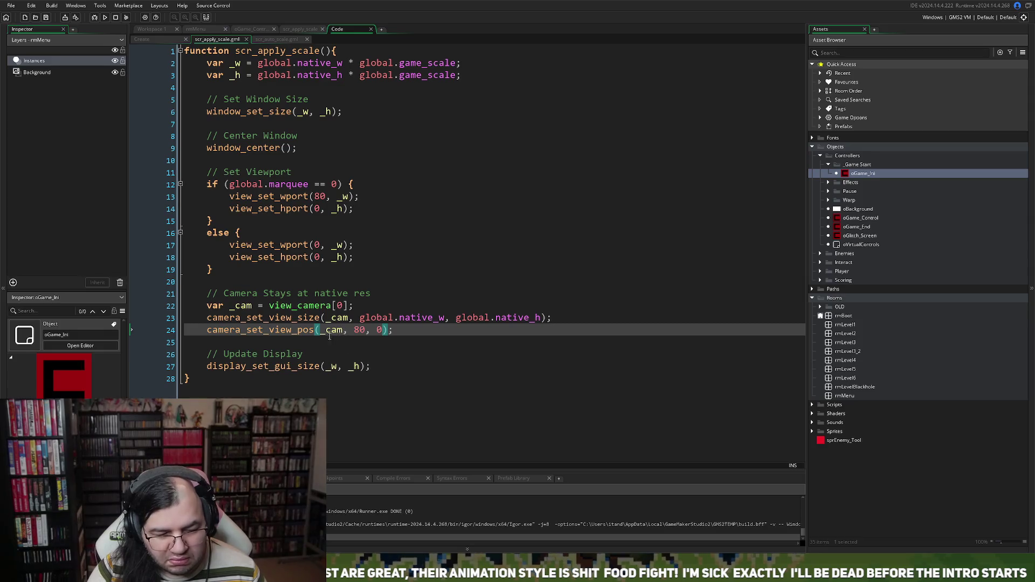
click(217, 330)
key(Home)
text(//)
click(106, 17)
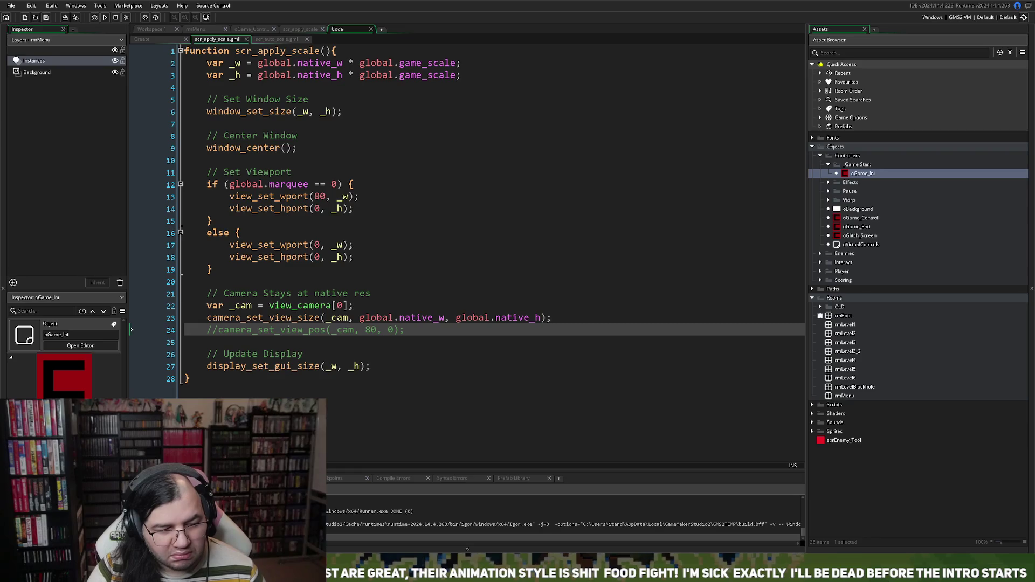
Delete the marquee if/else wrapper and braces, leaving the plain viewport lines unindented.
drag(229, 245, 201, 184)
key(BackSpace)
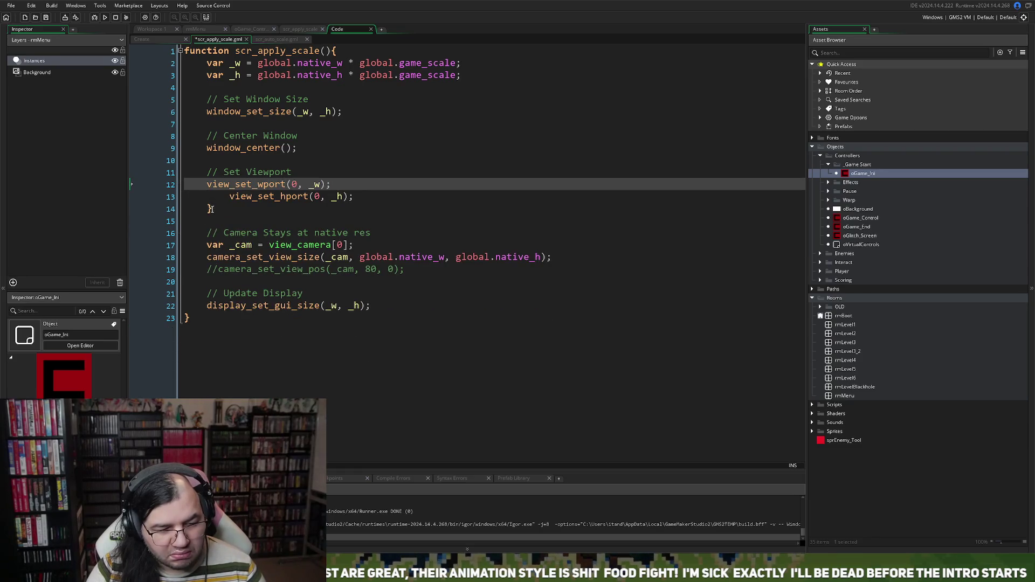
click(212, 209)
key(BackSpace)
key(BackSpace)
key(BackSpace)
key(Home)
key(BackSpace)
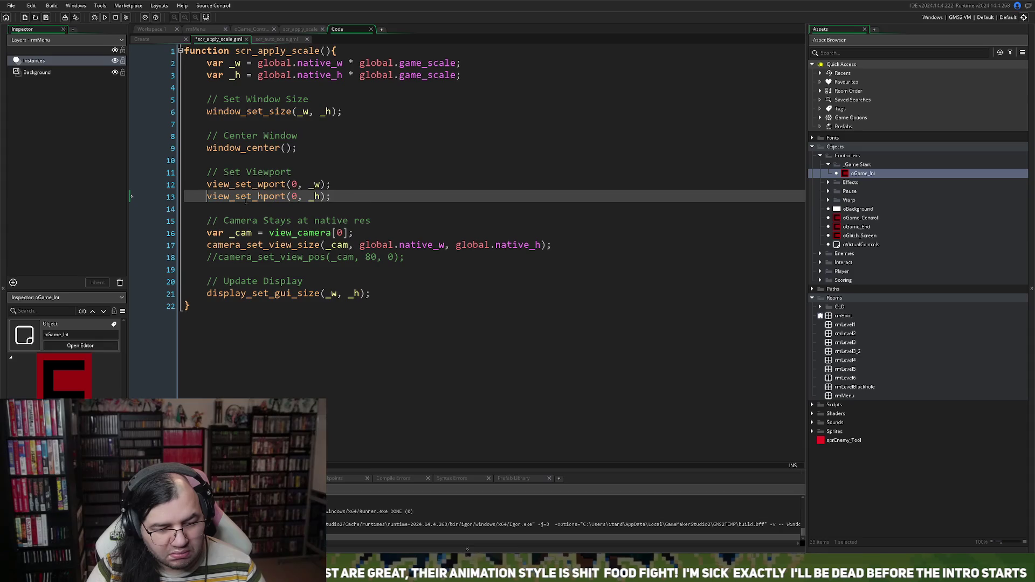
Open the rmMenu room from the Asset Browser.
click(294, 30)
click(337, 29)
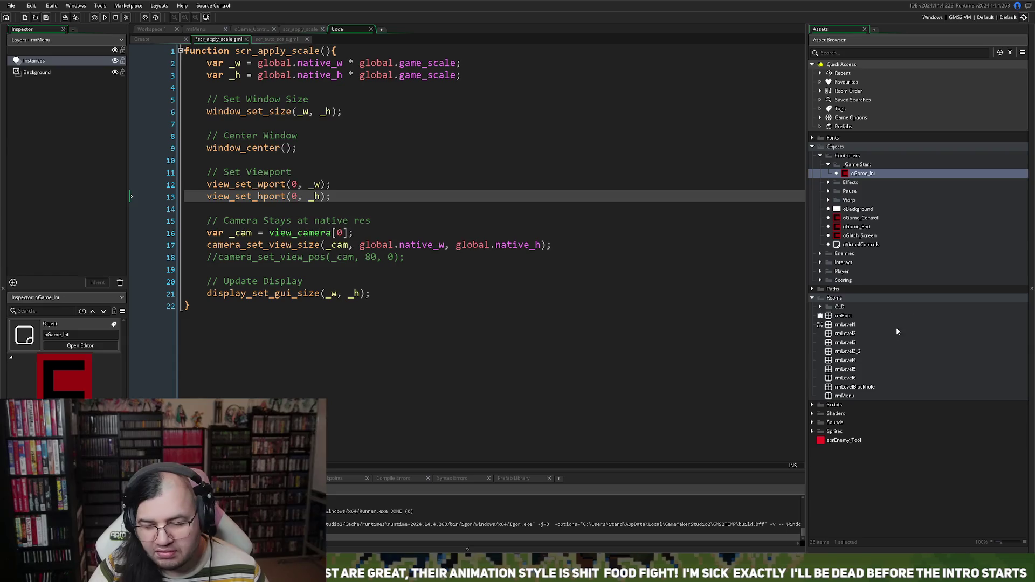
double_click(844, 396)
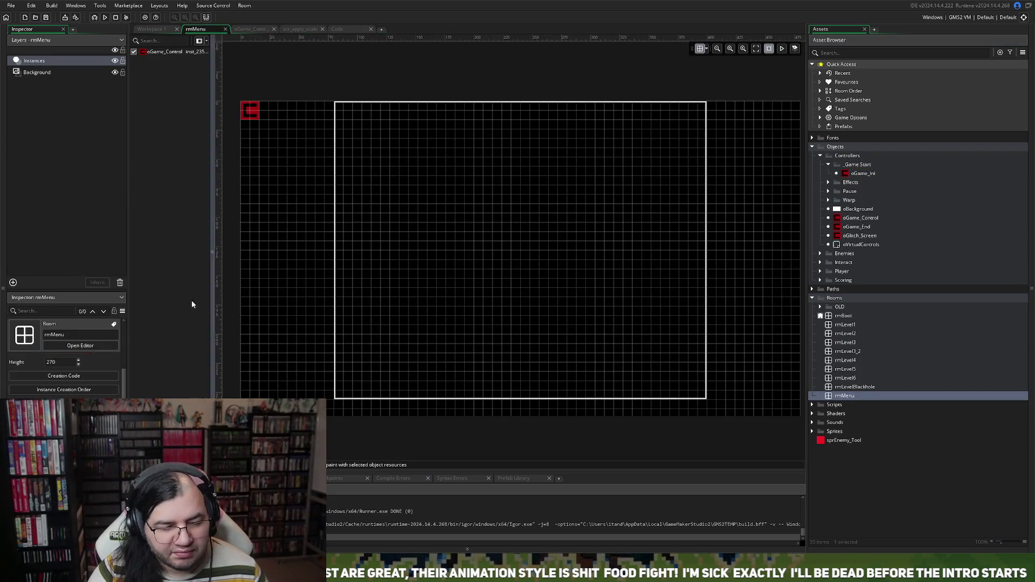
Check Viewport 0 under rmMenu's Viewports and Cameras, then return to scr_apply_scale.
scroll(67, 378, up, 3)
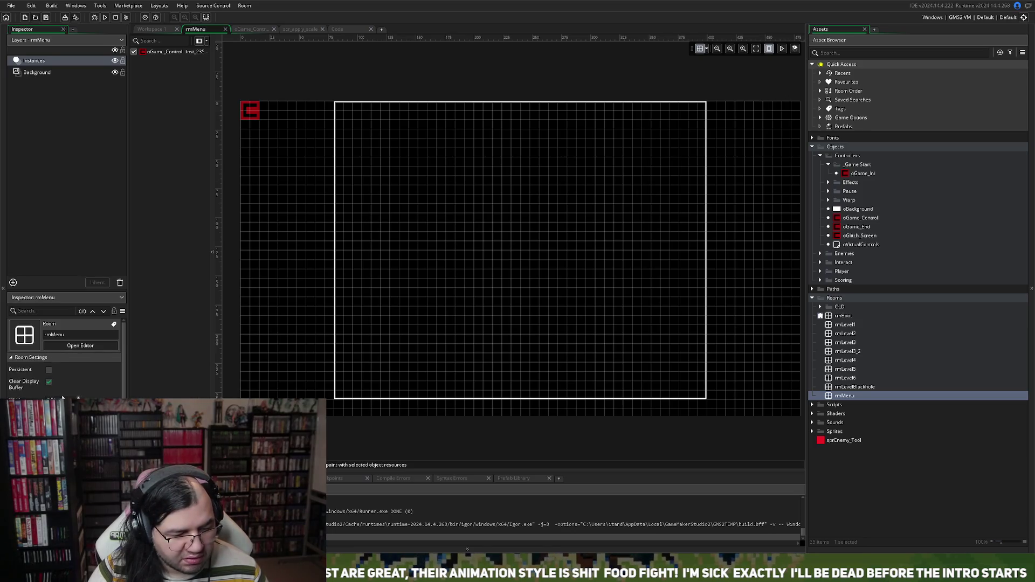
scroll(28, 376, down, 3)
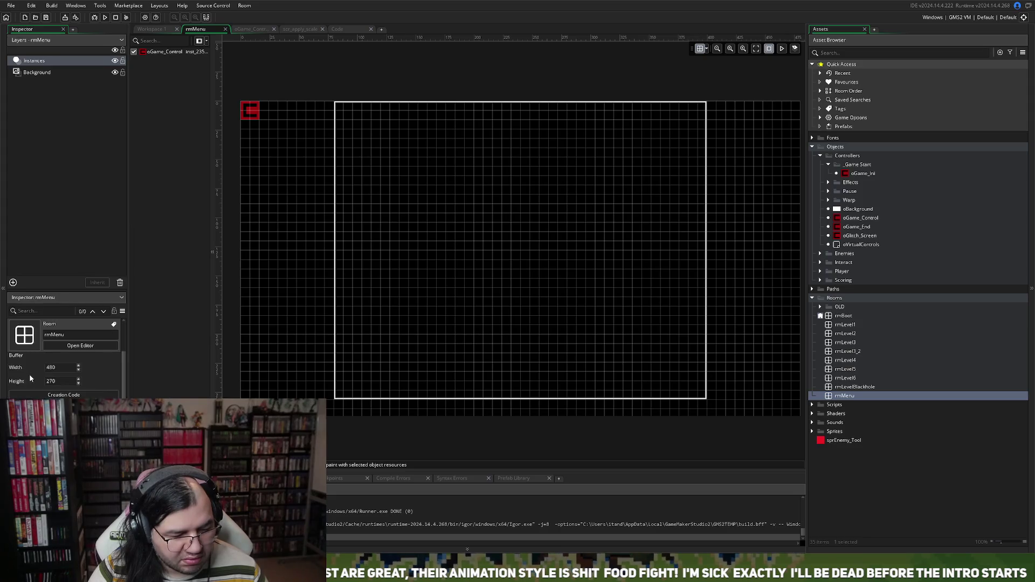
click(123, 356)
scroll(63, 367, down, 2)
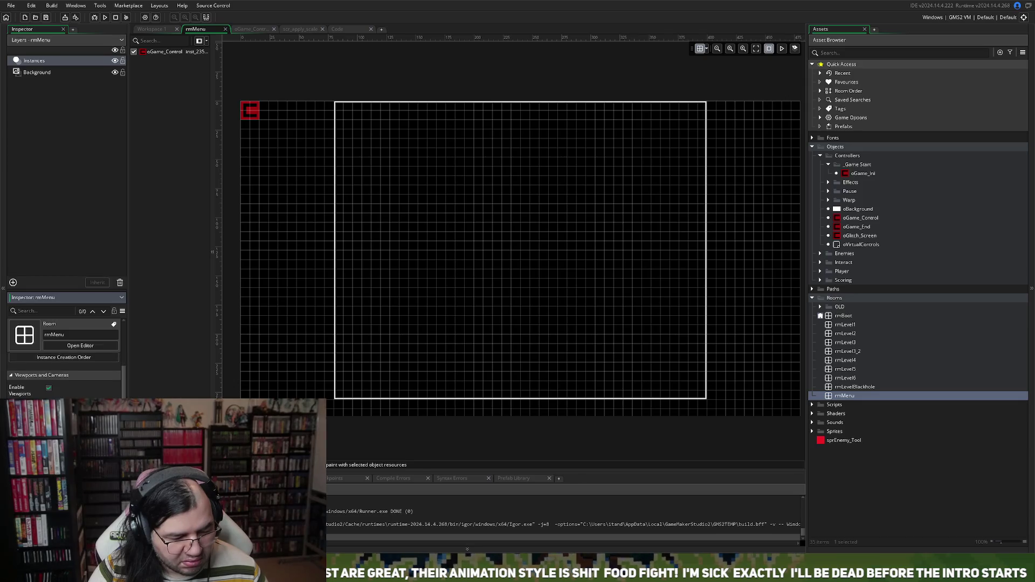
scroll(64, 367, down, 1)
scroll(64, 367, down, 1)
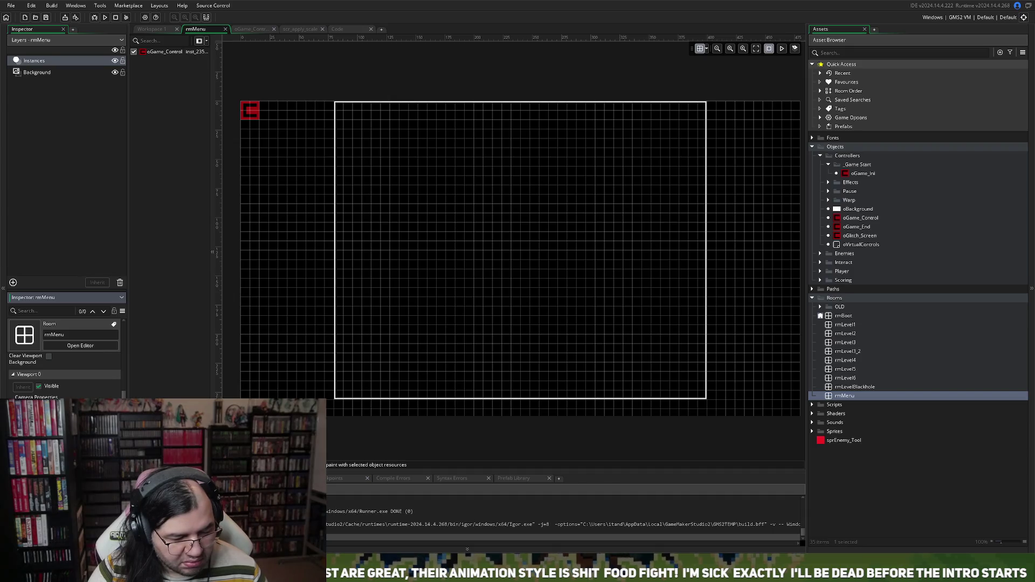
scroll(64, 367, down, 1)
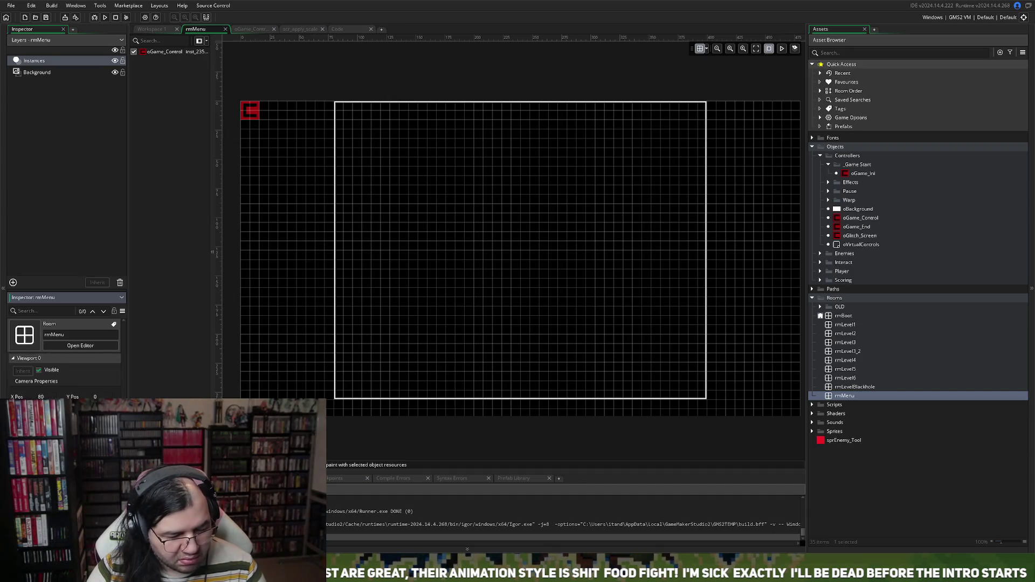
scroll(64, 366, down, 1)
scroll(63, 367, down, 1)
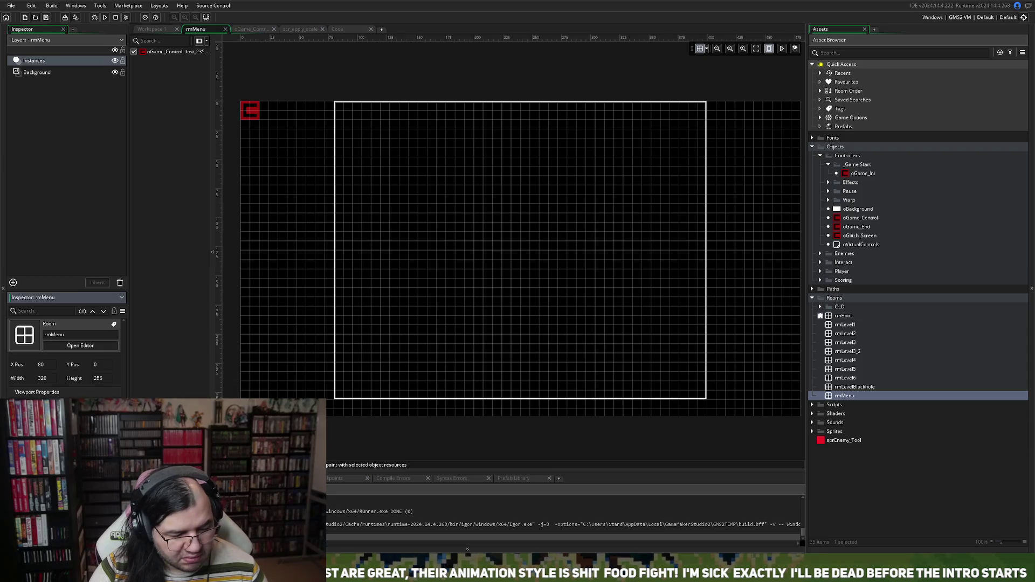
scroll(64, 367, up, 2)
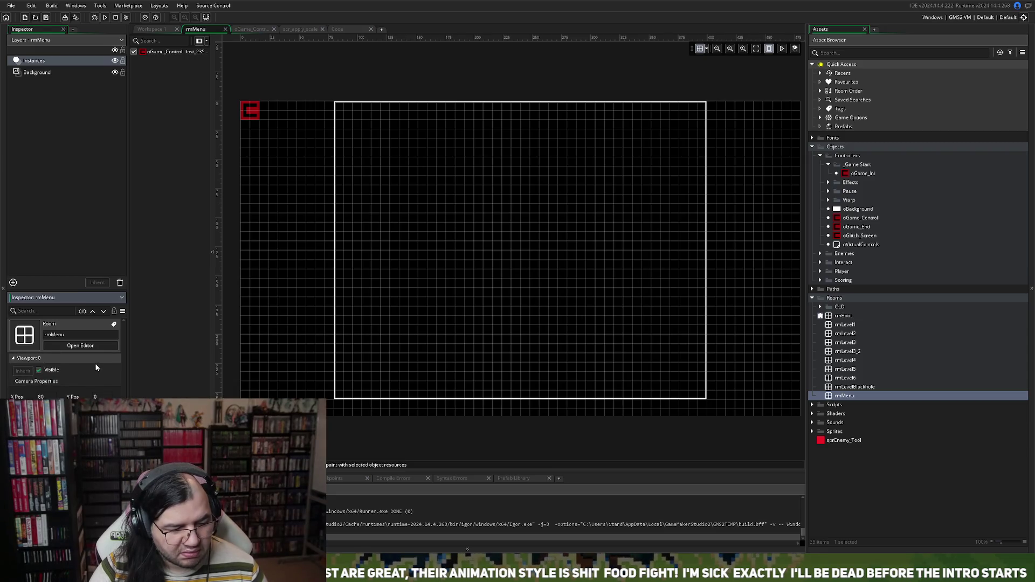
scroll(89, 377, up, 4)
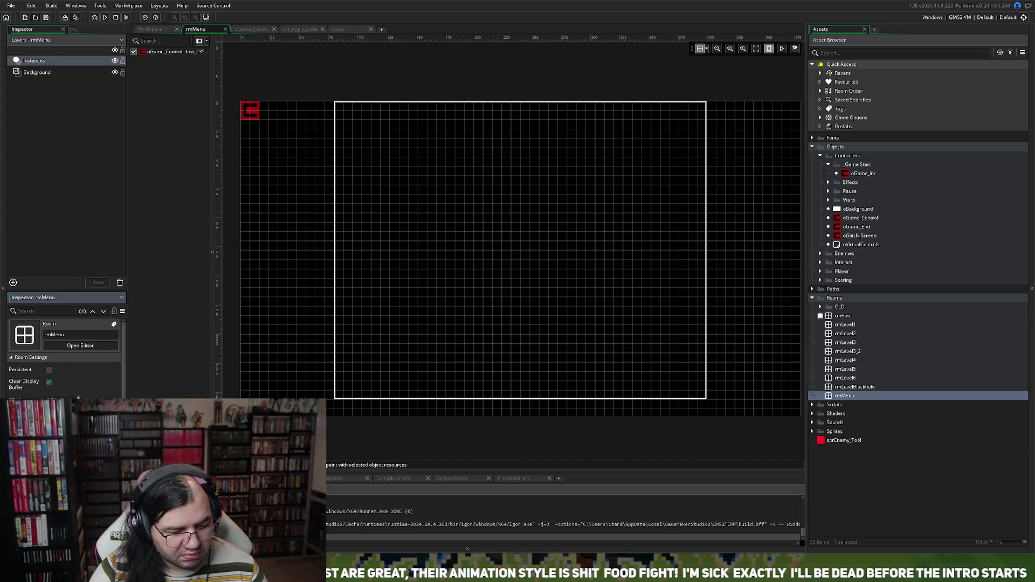
scroll(64, 372, down, 1)
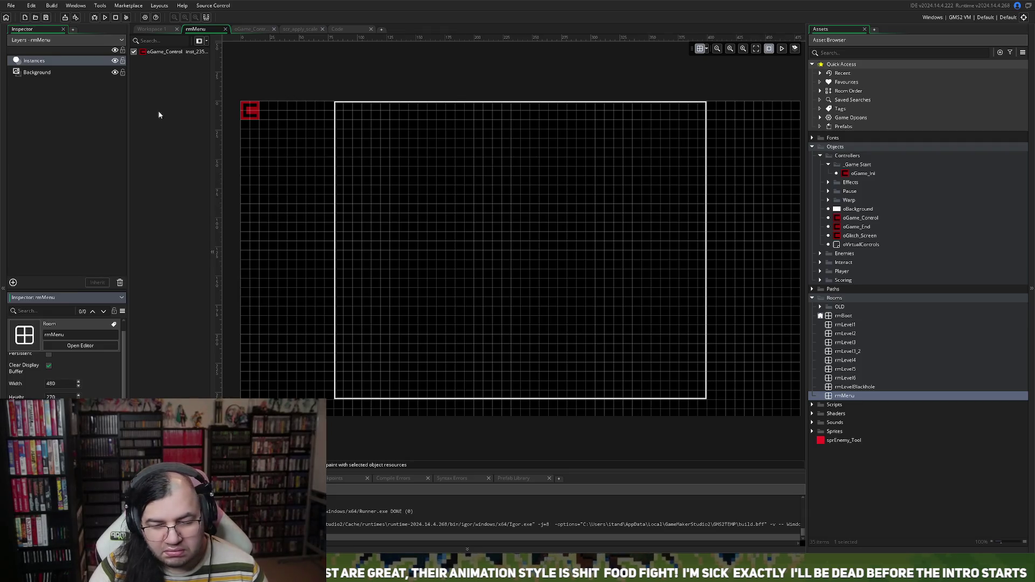
click(243, 29)
click(300, 28)
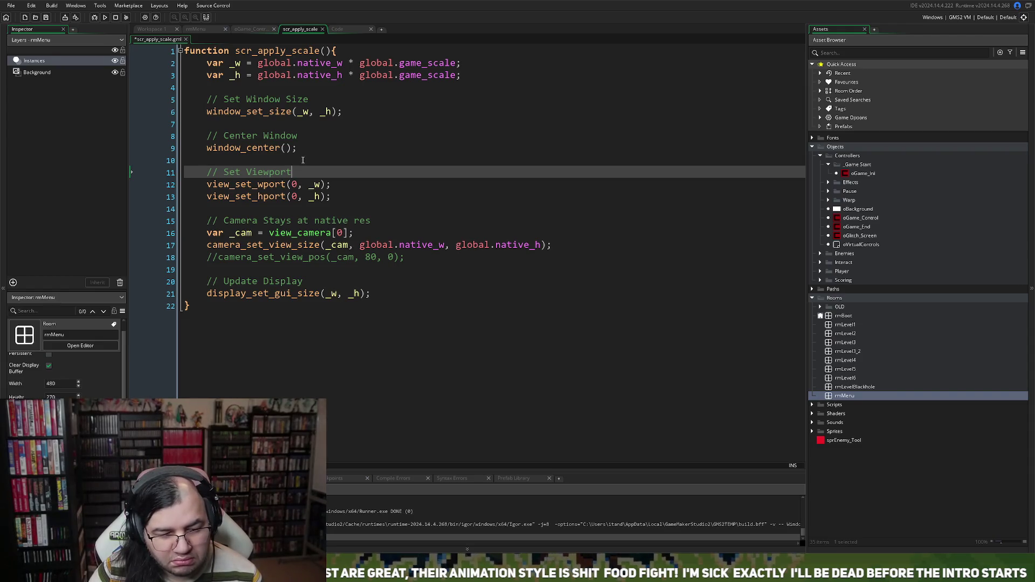
Switch to Workspace 1 showing the oGame_Ini object and its Create event.
right_click(300, 169)
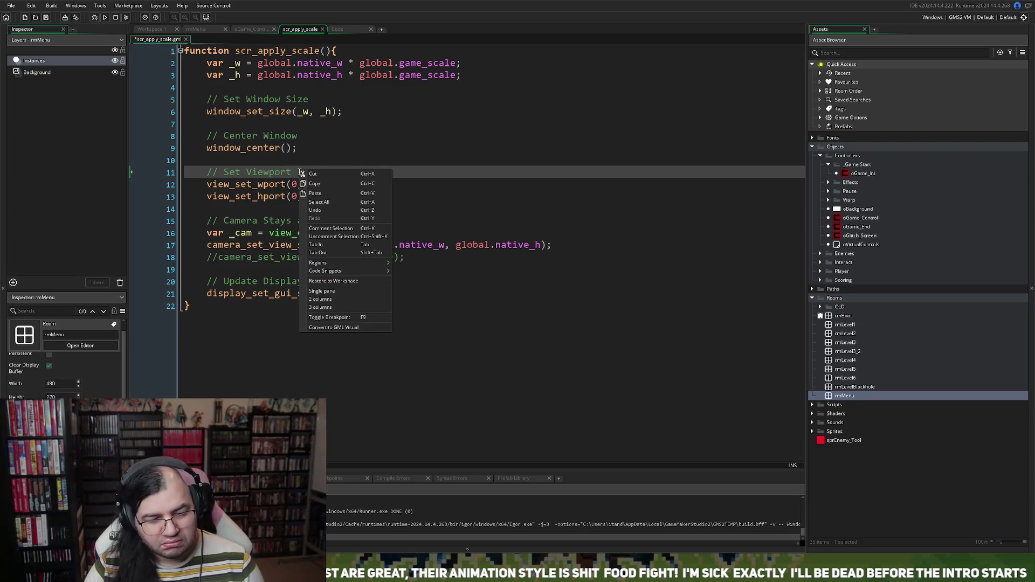
click(343, 138)
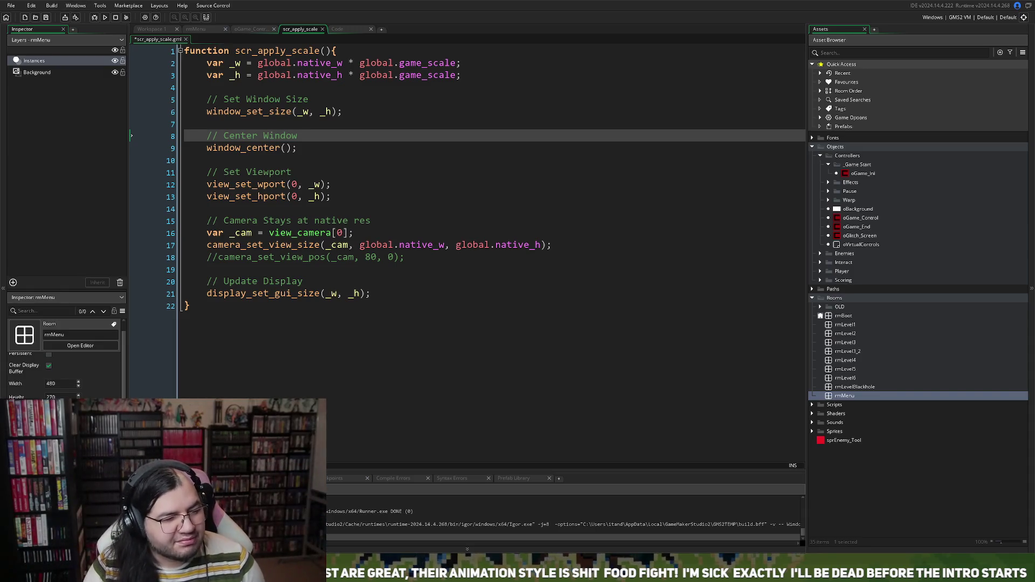
click(151, 29)
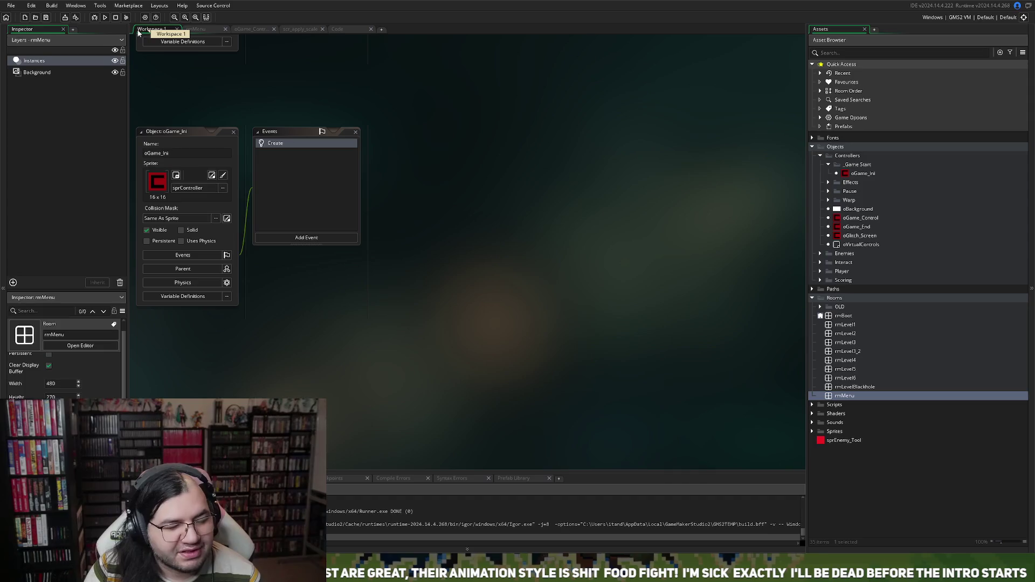